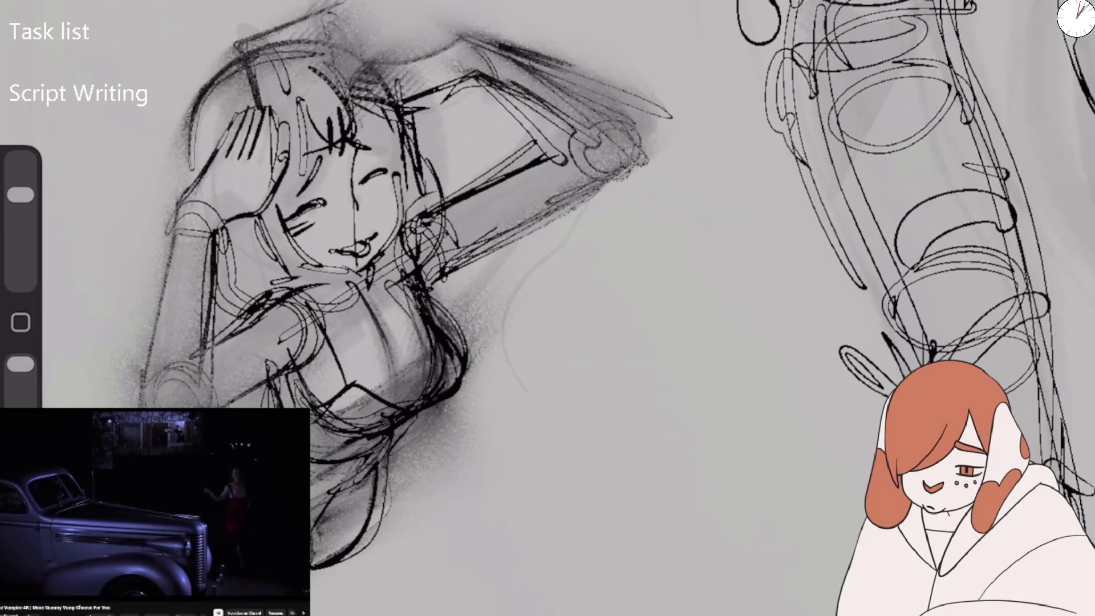
Airbrush dark grey shading over the figure's neck, shoulder, chest and raised arm.
{"action": "left_click_drag", "start_coordinate": [342, 336], "coordinate": [473, 206]}
{"action": "left_click_drag", "start_coordinate": [400, 320], "coordinate": [548, 165]}
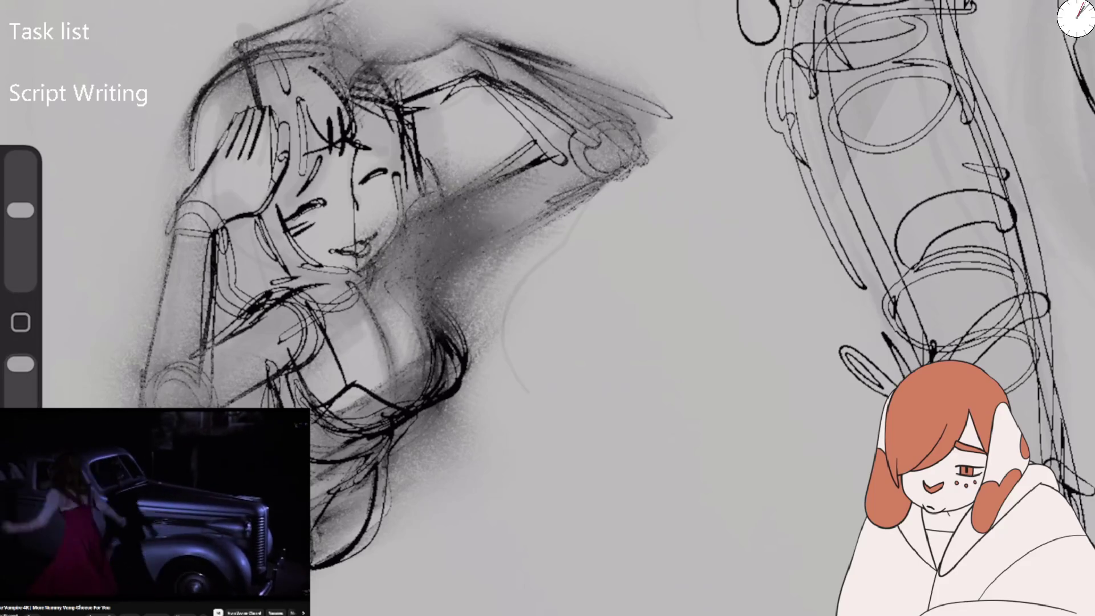
{"action": "left_click_drag", "start_coordinate": [245, 410], "coordinate": [359, 280]}
{"action": "left_click_drag", "start_coordinate": [320, 427], "coordinate": [485, 274]}
{"action": "mouse_move", "coordinate": [536, 182]}
{"action": "left_mouse_down"}
{"action": "mouse_move", "coordinate": [441, 54]}
{"action": "mouse_move", "coordinate": [604, 148]}
{"action": "left_mouse_up"}
{"action": "left_click_drag", "start_coordinate": [593, 194], "coordinate": [513, 40]}
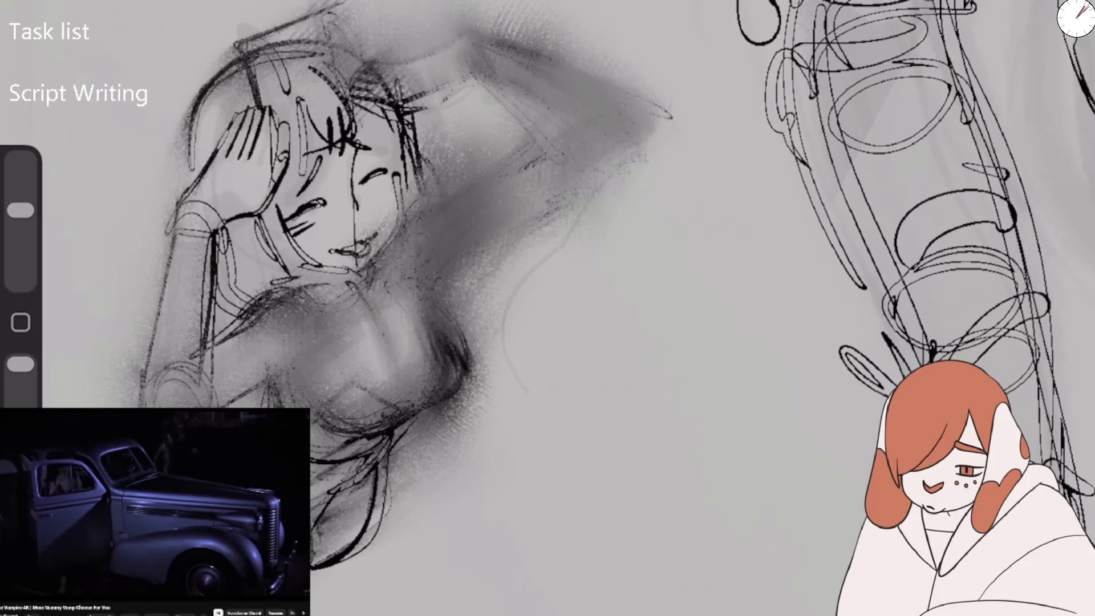
Enlarge the brush and draw the raised arm's upper edge plus torso construction lines across the chest.
{"action": "mouse_move", "coordinate": [21, 210]}
{"action": "left_mouse_down"}
{"action": "mouse_move", "coordinate": [21, 181]}
{"action": "mouse_move", "coordinate": [21, 195]}
{"action": "left_mouse_up"}
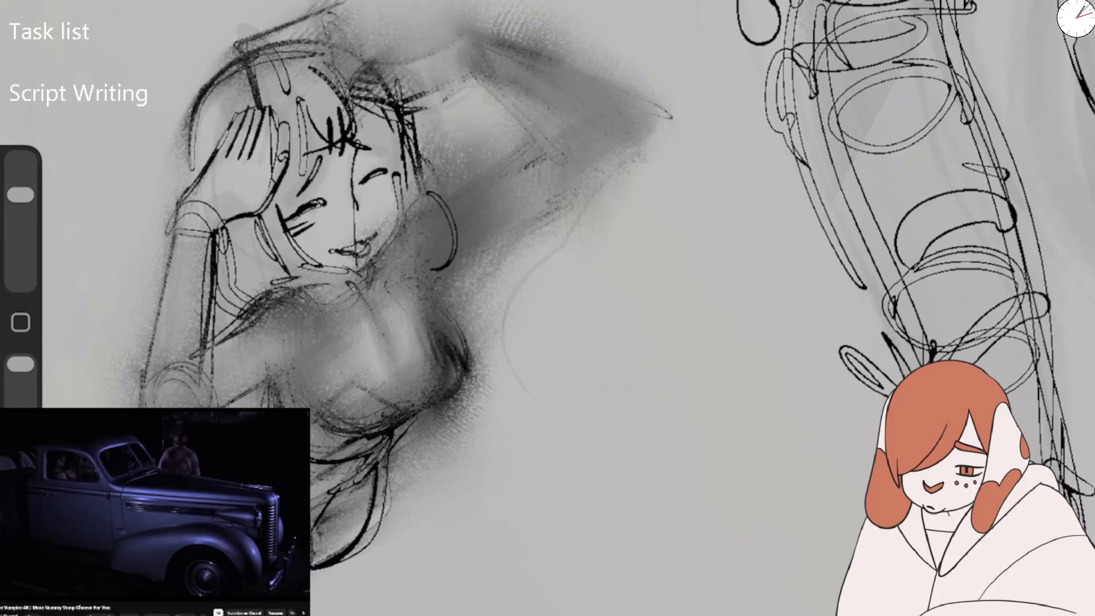
{"action": "left_click_drag", "start_coordinate": [564, 121], "coordinate": [627, 137]}
{"action": "left_click_drag", "start_coordinate": [634, 130], "coordinate": [533, 201]}
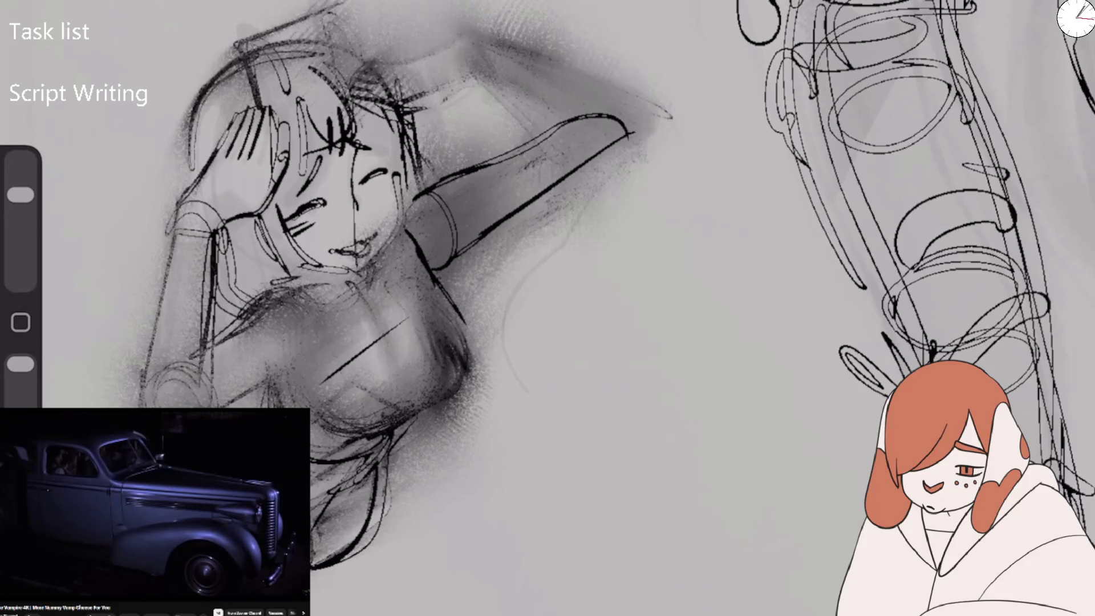
{"action": "left_click_drag", "start_coordinate": [351, 437], "coordinate": [459, 361]}
{"action": "left_click_drag", "start_coordinate": [448, 301], "coordinate": [456, 365]}
{"action": "left_click_drag", "start_coordinate": [282, 378], "coordinate": [414, 402]}
{"action": "left_click_drag", "start_coordinate": [436, 287], "coordinate": [442, 367]}
{"action": "left_click_drag", "start_coordinate": [353, 283], "coordinate": [416, 405]}
Sketch the shoulder curve and redraw the raised arm and hand outline in black.
{"action": "left_click_drag", "start_coordinate": [251, 298], "coordinate": [285, 374]}
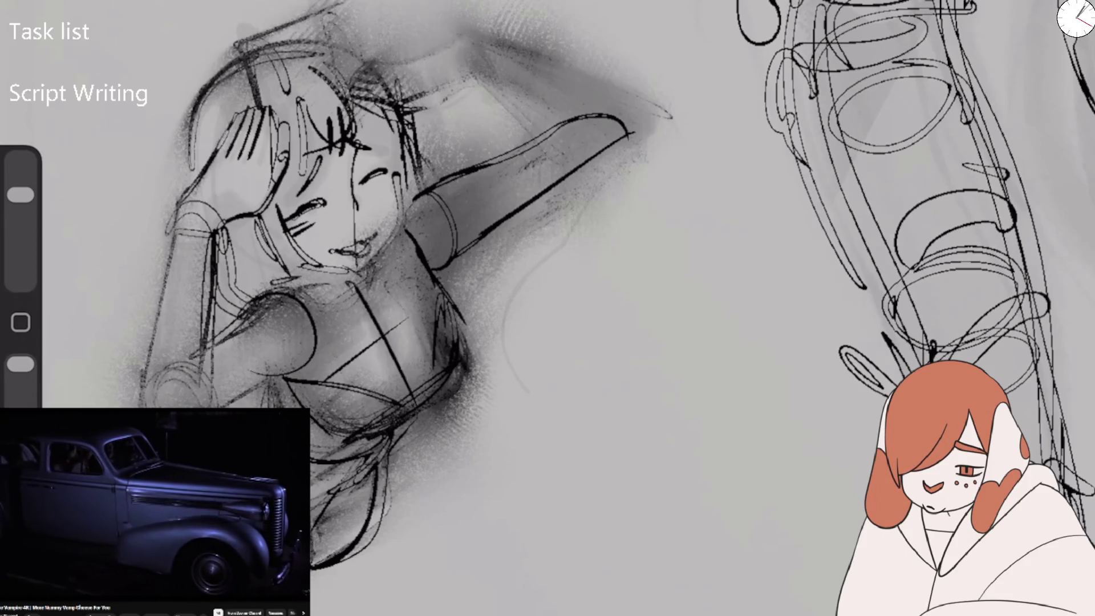
{"action": "left_click_drag", "start_coordinate": [442, 182], "coordinate": [533, 128]}
{"action": "left_click_drag", "start_coordinate": [434, 74], "coordinate": [567, 122]}
{"action": "left_click_drag", "start_coordinate": [362, 67], "coordinate": [633, 132]}
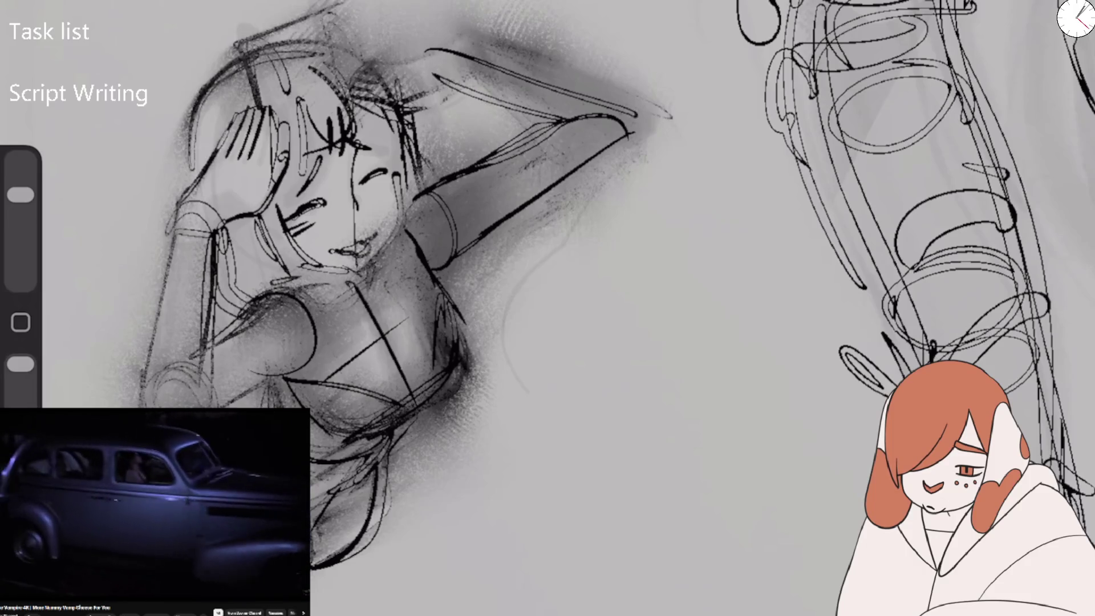
{"action": "mouse_move", "coordinate": [342, 77]}
{"action": "left_mouse_down"}
{"action": "mouse_move", "coordinate": [456, 60]}
{"action": "mouse_move", "coordinate": [587, 100]}
{"action": "left_mouse_up"}
{"action": "mouse_move", "coordinate": [496, 54]}
{"action": "left_mouse_down"}
{"action": "mouse_move", "coordinate": [639, 117]}
{"action": "mouse_move", "coordinate": [633, 166]}
{"action": "left_mouse_up"}
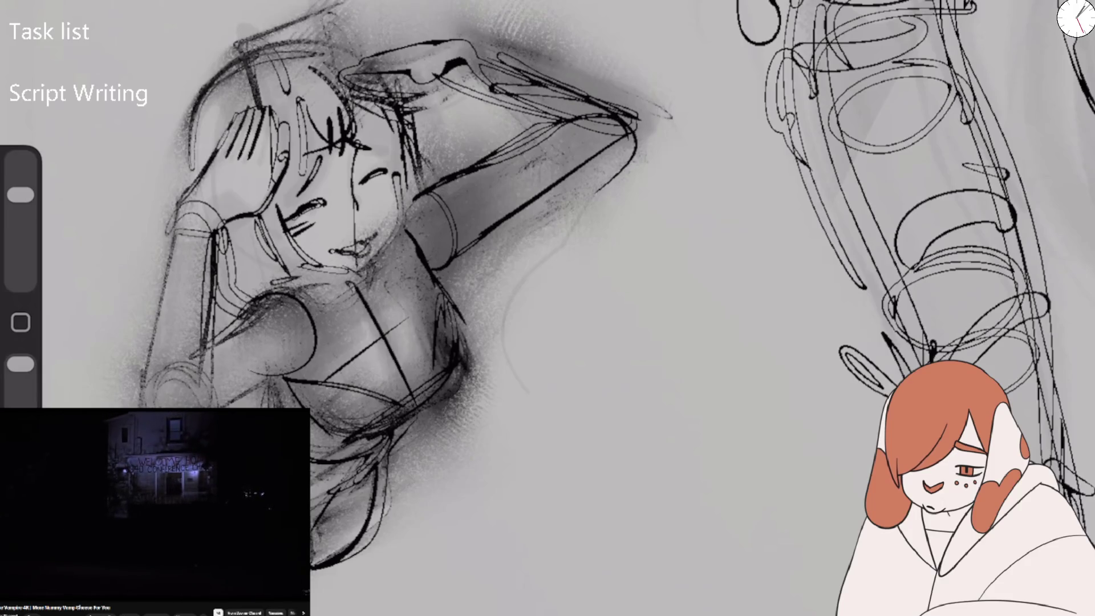
{"action": "scroll", "coordinate": [570, 308], "scroll_direction": "down", "scroll_amount": 5}
Zoom in and sketch a few lines around the raised hand.
{"action": "scroll", "coordinate": [370, 490], "scroll_direction": "up", "scroll_amount": 5}
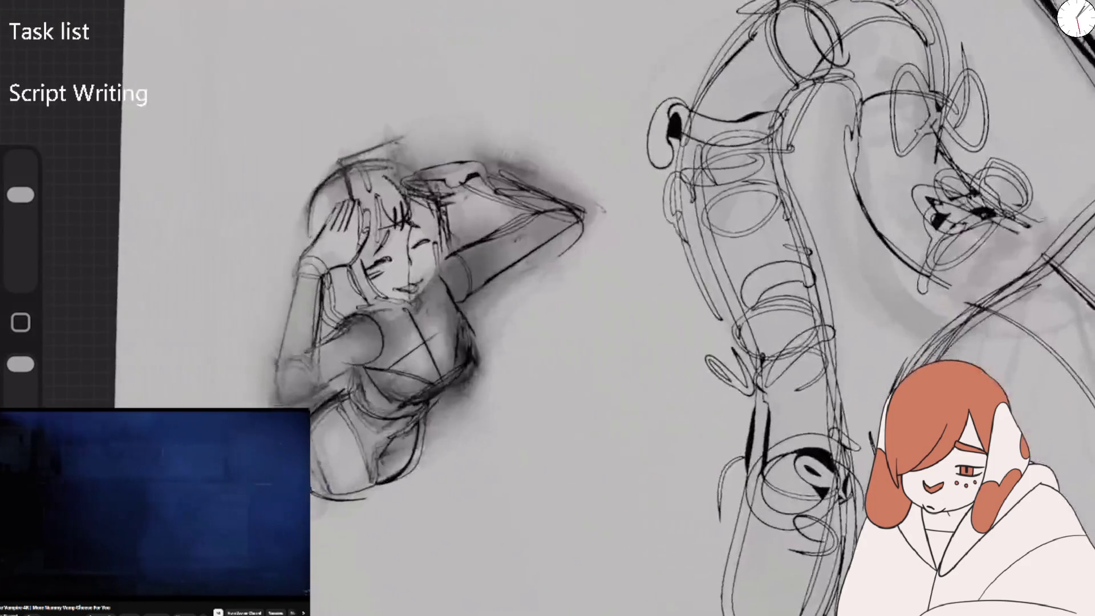
{"action": "scroll", "coordinate": [371, 490], "scroll_direction": "up", "scroll_amount": 3}
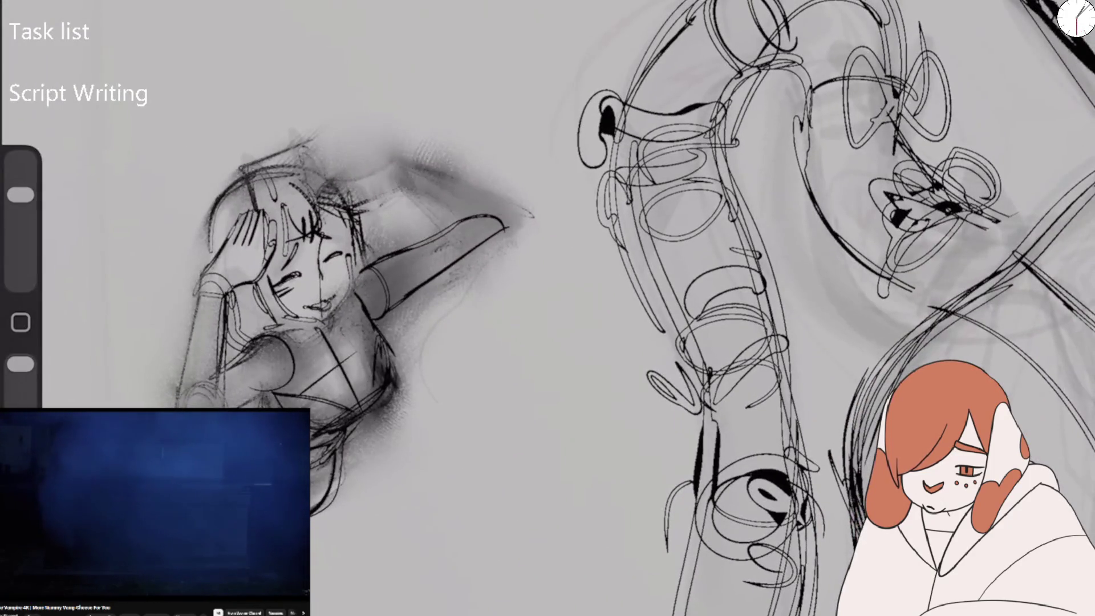
{"action": "left_click_drag", "start_coordinate": [321, 177], "coordinate": [390, 163]}
{"action": "left_click_drag", "start_coordinate": [308, 210], "coordinate": [339, 174]}
{"action": "left_click_drag", "start_coordinate": [353, 212], "coordinate": [385, 204]}
{"action": "left_click_drag", "start_coordinate": [399, 167], "coordinate": [393, 197]}
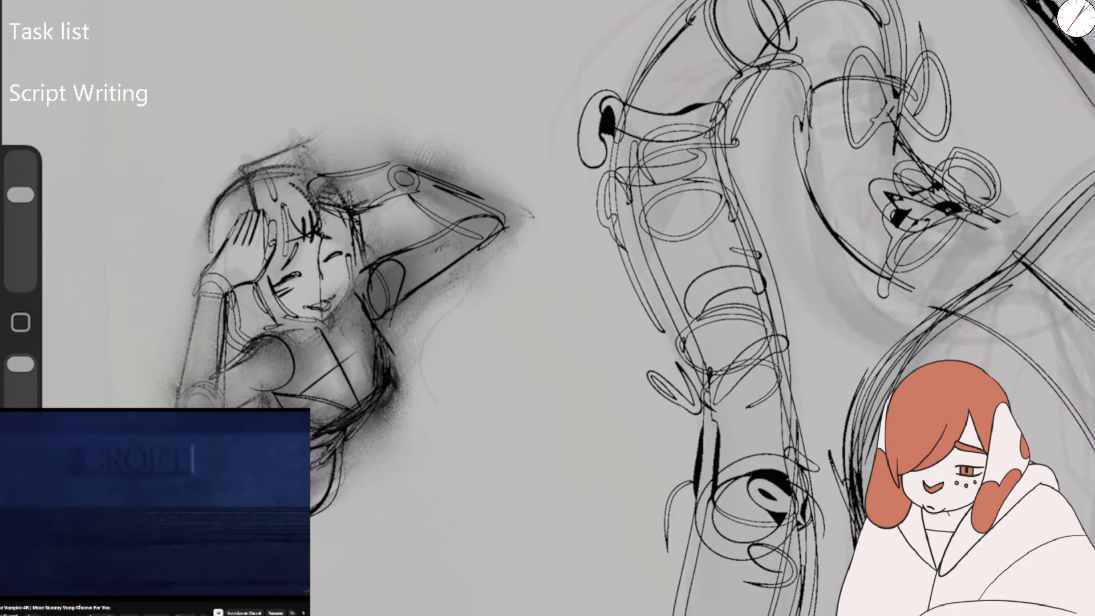
Enlarge the brush, drop opacity to 42%, and fade the lower sketch, arm, head and torso lines.
{"action": "left_click_drag", "start_coordinate": [21, 194], "coordinate": [21, 182]}
{"action": "left_click_drag", "start_coordinate": [20, 364], "coordinate": [21, 406]}
{"action": "mouse_move", "coordinate": [400, 302]}
{"action": "left_mouse_down"}
{"action": "mouse_move", "coordinate": [323, 484]}
{"action": "mouse_move", "coordinate": [274, 365]}
{"action": "left_mouse_up"}
{"action": "left_click_drag", "start_coordinate": [342, 376], "coordinate": [490, 182]}
{"action": "left_click_drag", "start_coordinate": [354, 165], "coordinate": [199, 371]}
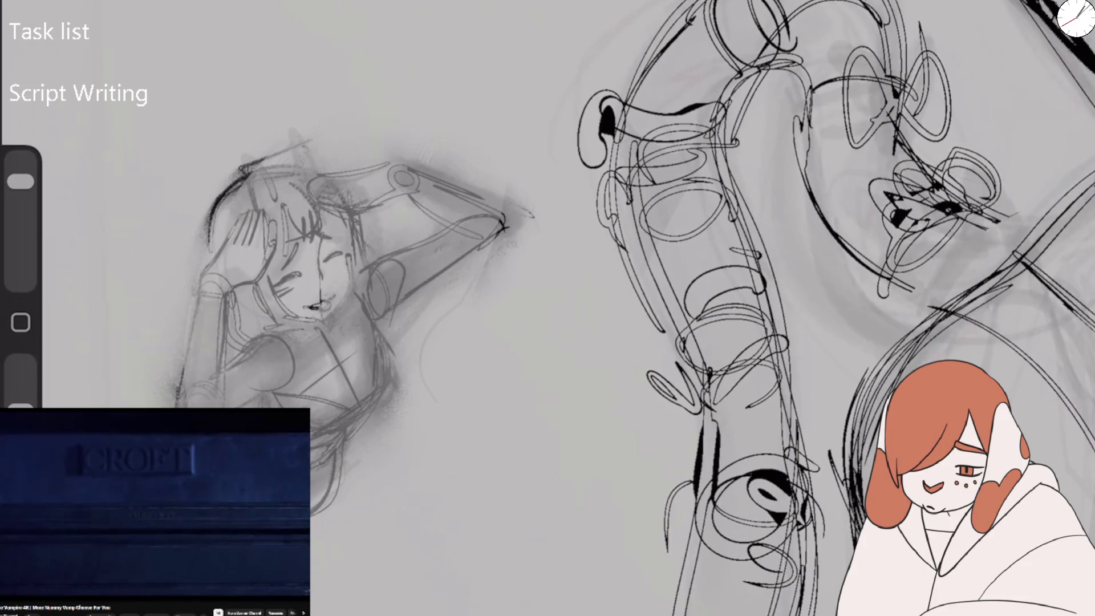
{"action": "left_click_drag", "start_coordinate": [496, 194], "coordinate": [228, 199]}
Lighten the raised arm and lower torso further, undoing one pass and redoing it.
{"action": "left_click_drag", "start_coordinate": [474, 233], "coordinate": [353, 421]}
{"action": "left_click_drag", "start_coordinate": [508, 217], "coordinate": [337, 319]}
{"action": "left_click_drag", "start_coordinate": [456, 177], "coordinate": [319, 171]}
{"action": "left_click_drag", "start_coordinate": [462, 256], "coordinate": [330, 450]}
{"action": "left_click_drag", "start_coordinate": [342, 399], "coordinate": [322, 467]}
{"action": "left_click_drag", "start_coordinate": [501, 216], "coordinate": [467, 250]}
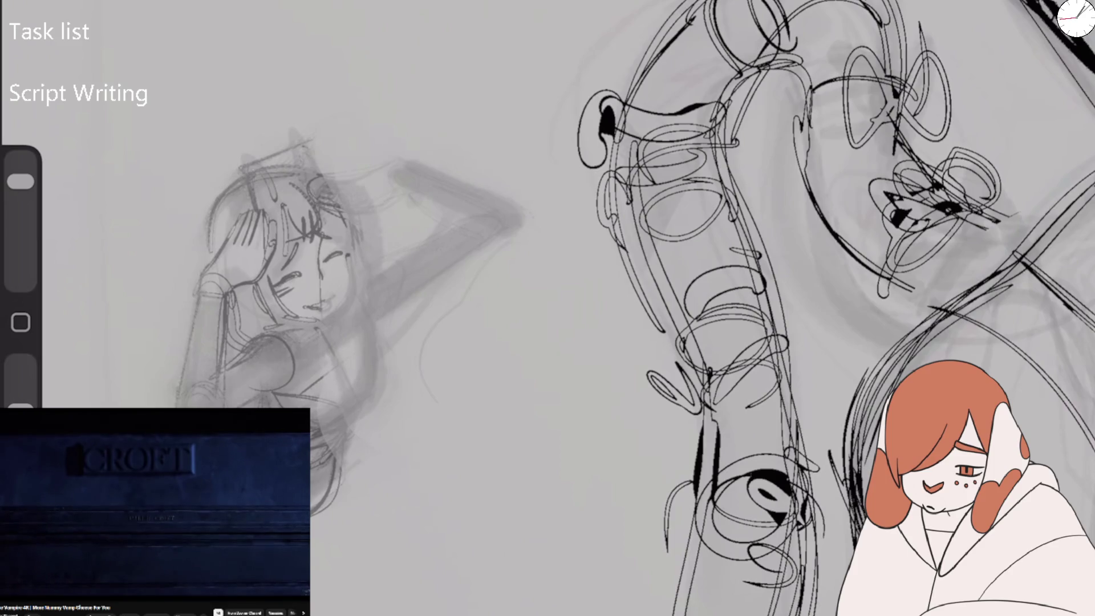
{"action": "key", "text": "ctrl+z"}
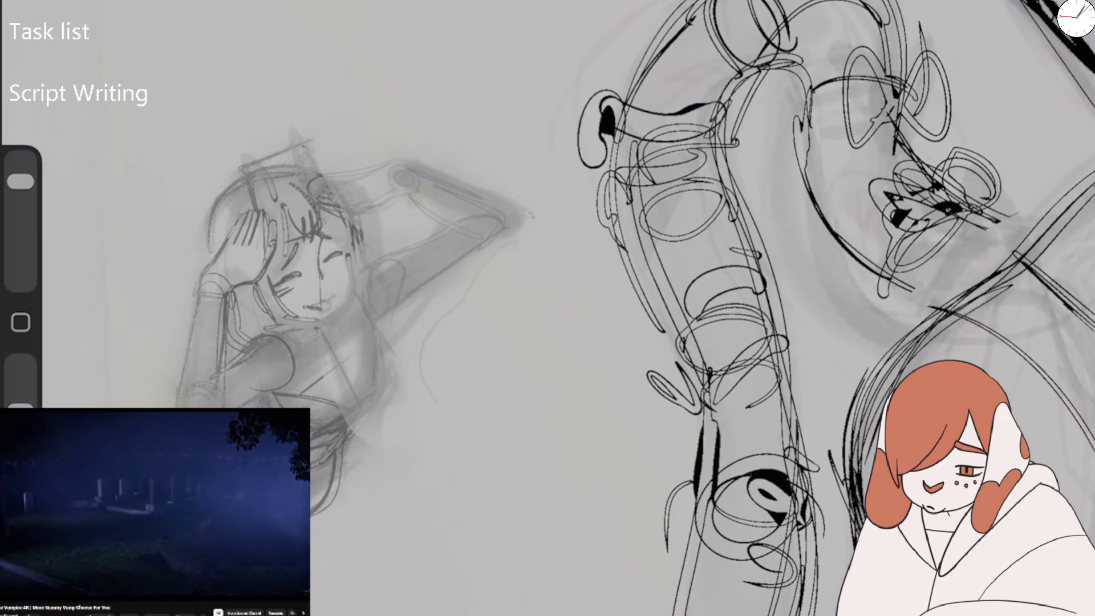
{"action": "mouse_move", "coordinate": [365, 351]}
{"action": "left_mouse_down"}
{"action": "mouse_move", "coordinate": [245, 462]}
{"action": "mouse_move", "coordinate": [331, 505]}
{"action": "left_mouse_up"}
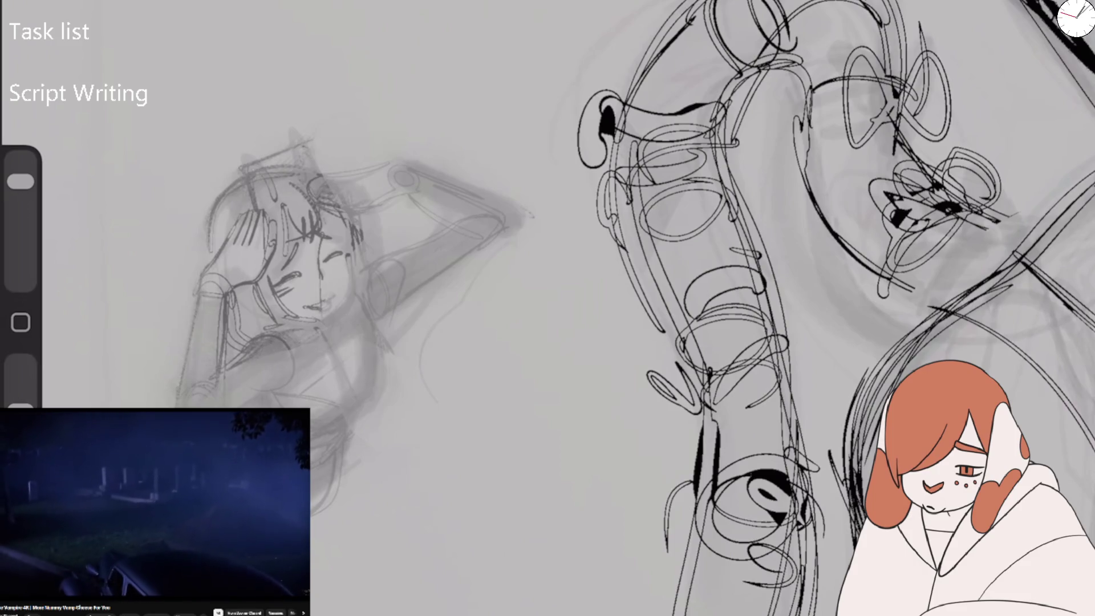
Resize the brush and sketch the lower body curve, shoulder and torso lines, undoing the last strokes.
{"action": "left_click_drag", "start_coordinate": [21, 181], "coordinate": [21, 194]}
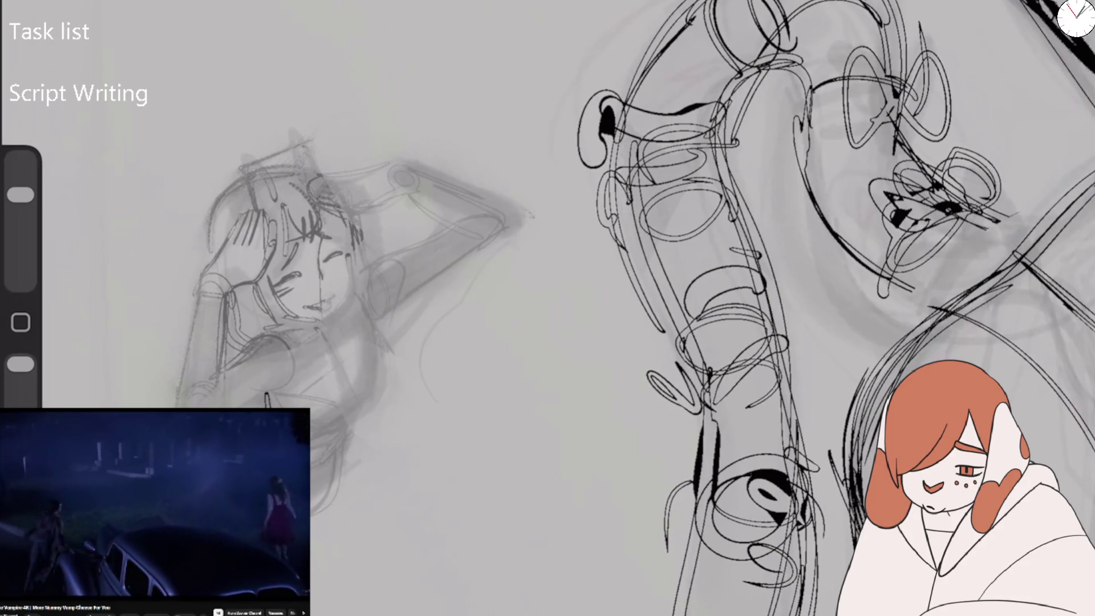
{"action": "left_click_drag", "start_coordinate": [342, 439], "coordinate": [312, 533]}
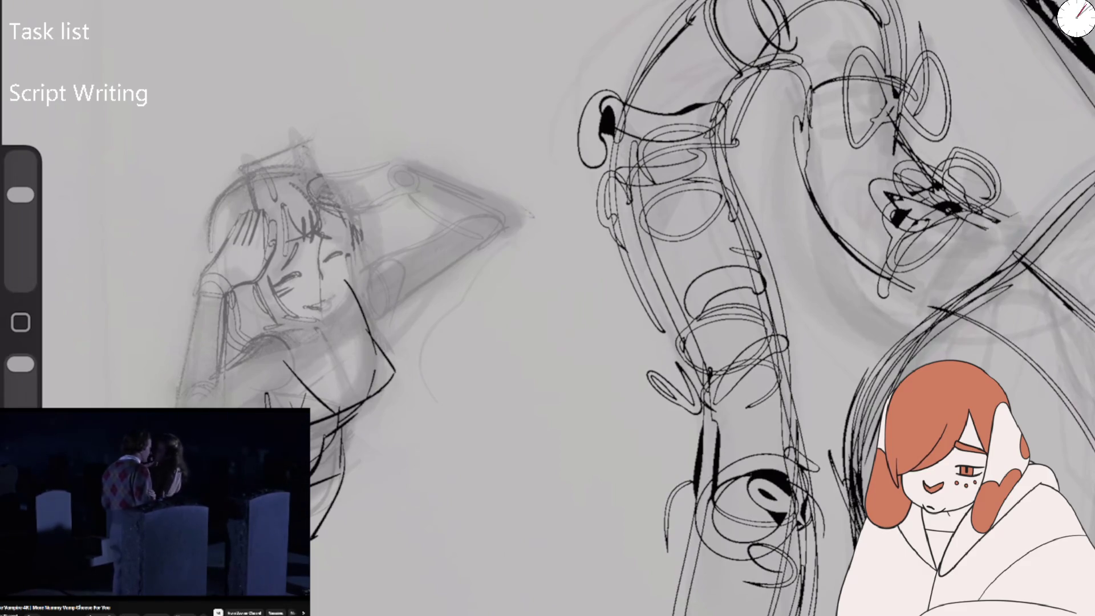
{"action": "left_click_drag", "start_coordinate": [270, 333], "coordinate": [264, 402]}
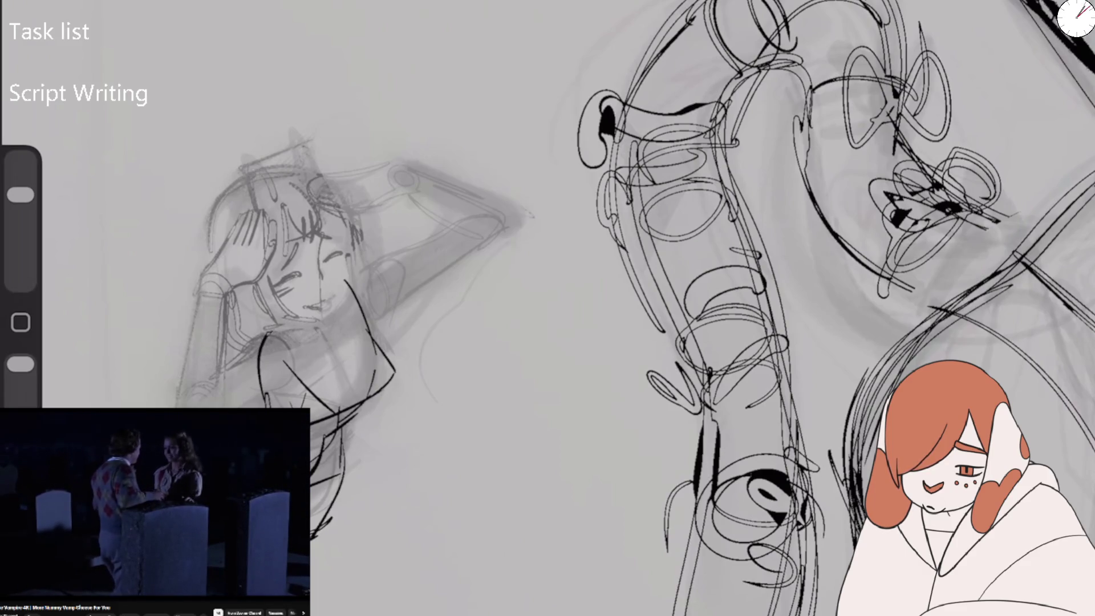
{"action": "left_click_drag", "start_coordinate": [263, 338], "coordinate": [217, 374]}
{"action": "left_click_drag", "start_coordinate": [201, 285], "coordinate": [185, 408]}
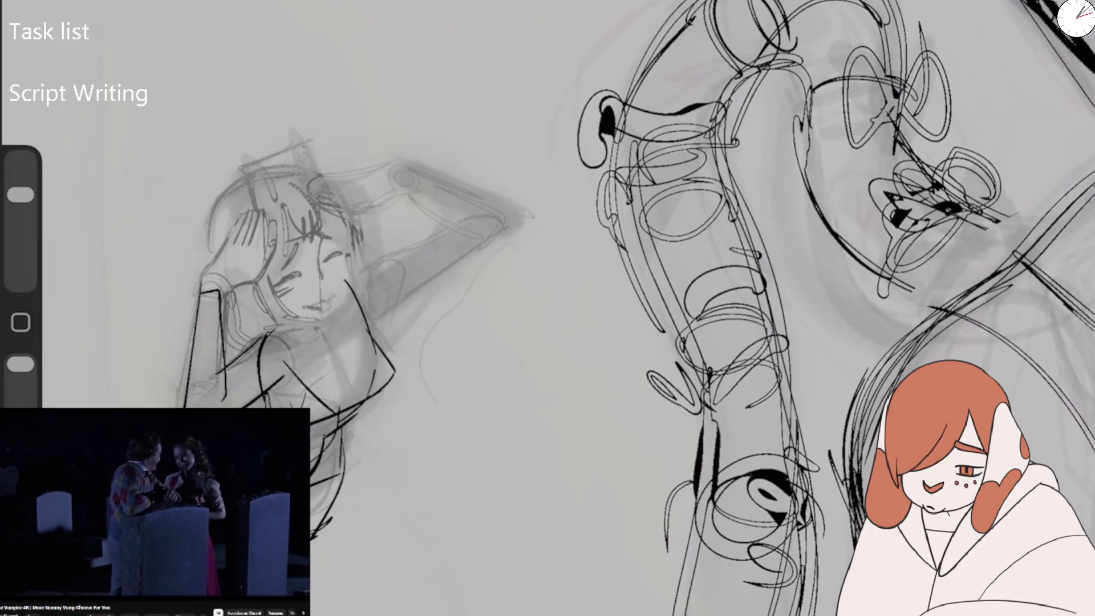
{"action": "key", "text": "ctrl+z"}
{"action": "key", "text": "ctrl+z"}
Draw the torso line, body side, shoulder curve and two lines along the arm.
{"action": "left_click_drag", "start_coordinate": [282, 351], "coordinate": [217, 399]}
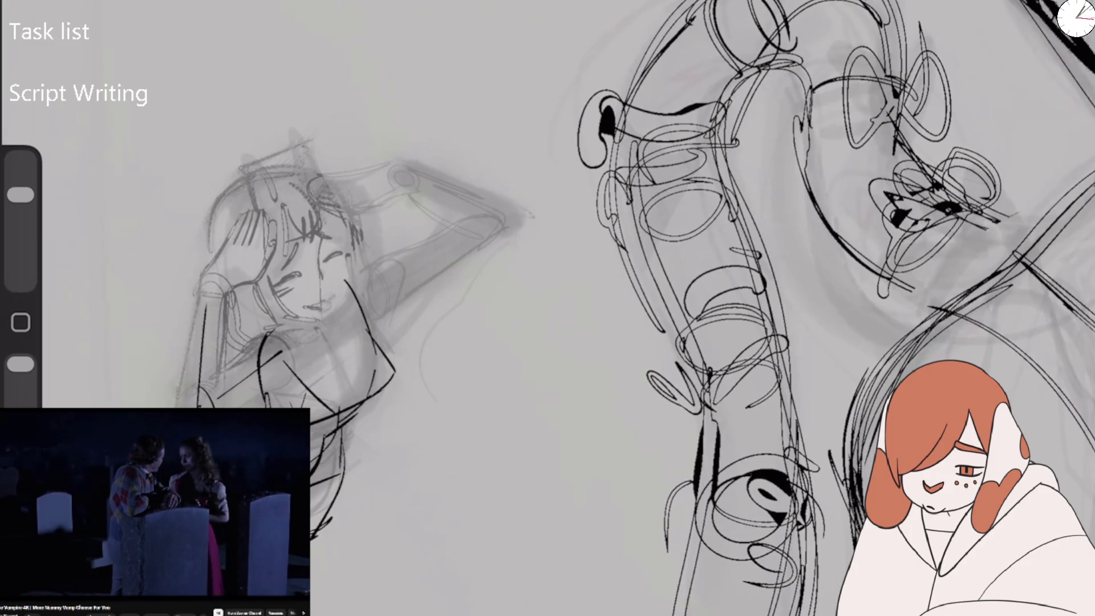
{"action": "left_click_drag", "start_coordinate": [222, 304], "coordinate": [217, 403]}
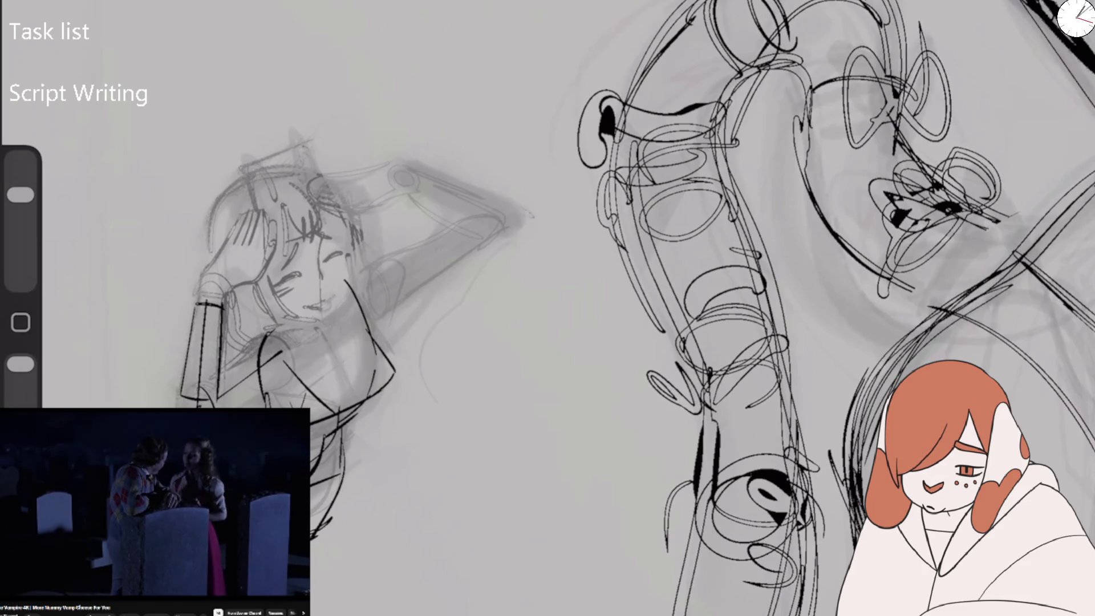
{"action": "left_click_drag", "start_coordinate": [357, 283], "coordinate": [437, 250]}
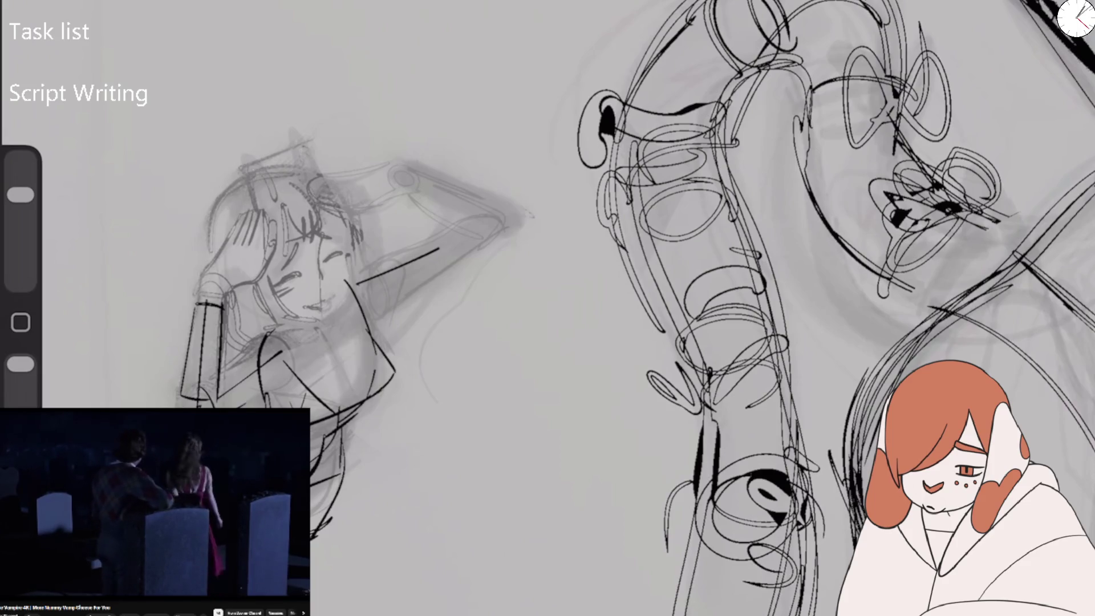
{"action": "left_click_drag", "start_coordinate": [262, 343], "coordinate": [242, 399]}
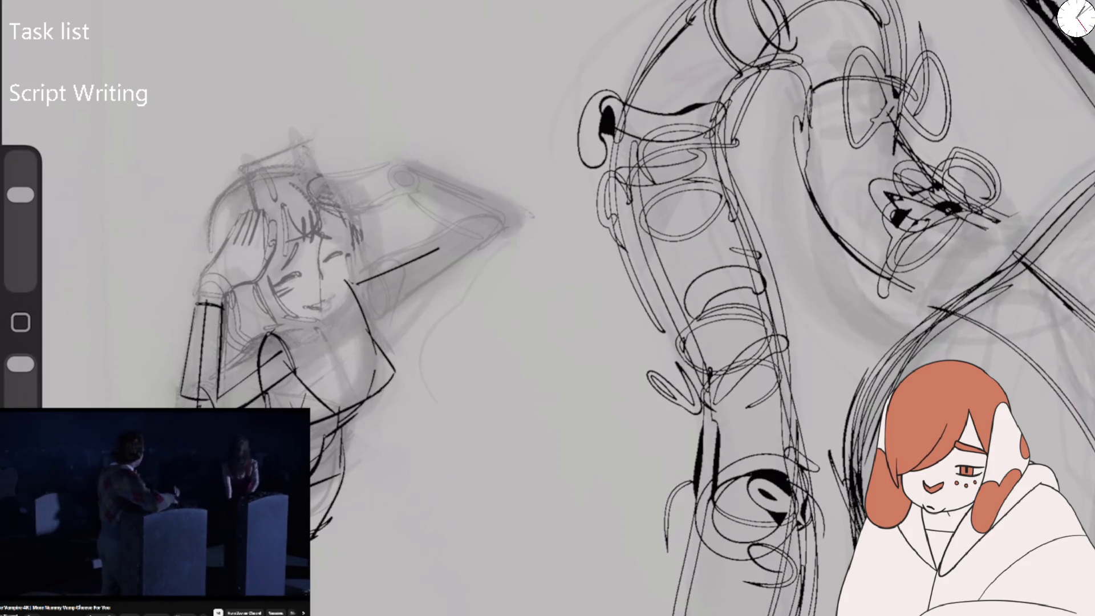
{"action": "left_click_drag", "start_coordinate": [282, 333], "coordinate": [299, 372]}
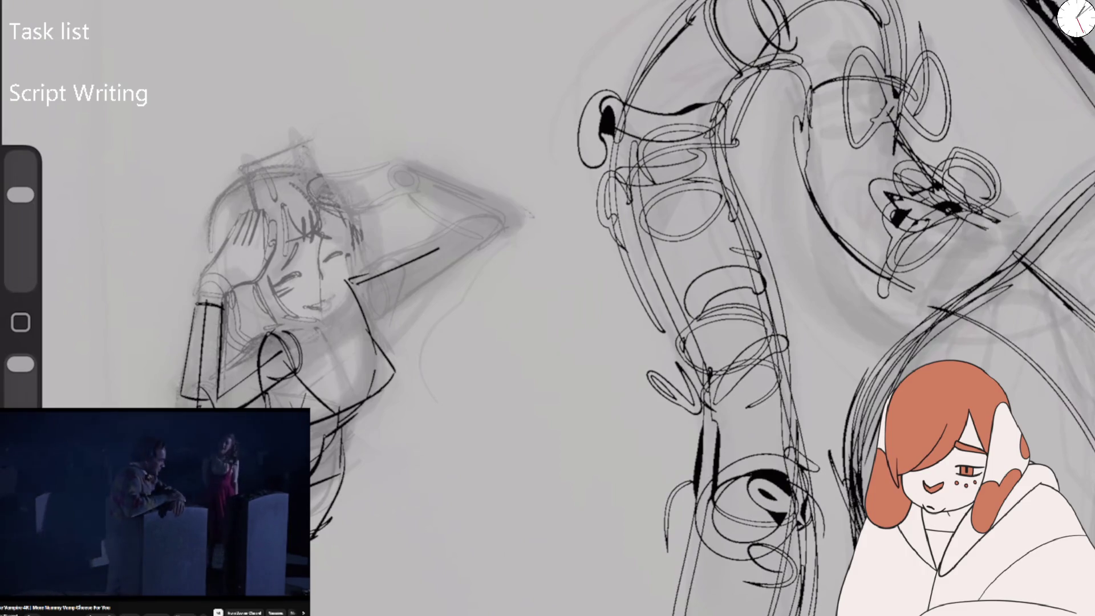
{"action": "left_click_drag", "start_coordinate": [362, 292], "coordinate": [465, 246]}
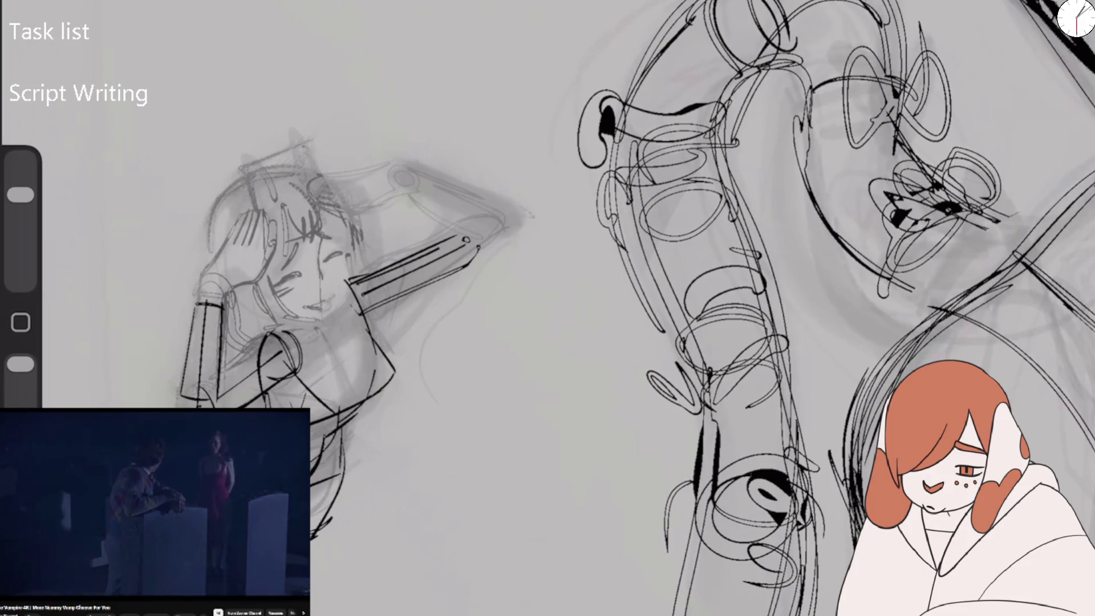
Sketch the upper arm outline, hat brim, hand on the head and hand at the raised arm's end.
{"action": "left_click_drag", "start_coordinate": [375, 186], "coordinate": [445, 237]}
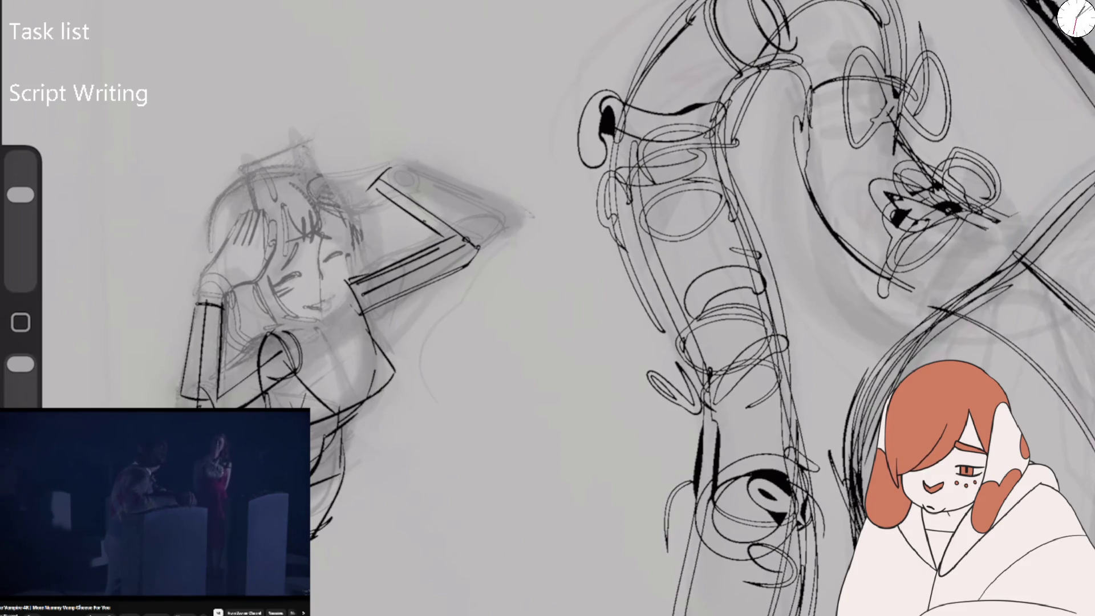
{"action": "left_click_drag", "start_coordinate": [399, 171], "coordinate": [481, 215]}
{"action": "left_click_drag", "start_coordinate": [298, 194], "coordinate": [370, 203]}
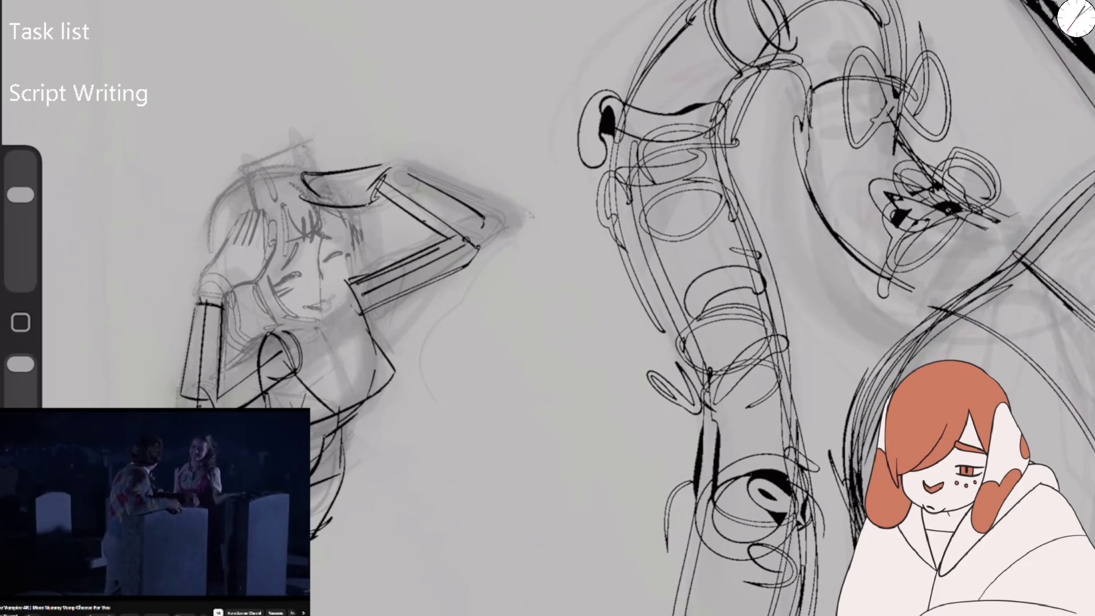
{"action": "mouse_move", "coordinate": [213, 251]}
{"action": "left_mouse_down"}
{"action": "mouse_move", "coordinate": [259, 212]}
{"action": "mouse_move", "coordinate": [245, 288]}
{"action": "left_mouse_up"}
{"action": "left_click_drag", "start_coordinate": [265, 222], "coordinate": [257, 268]}
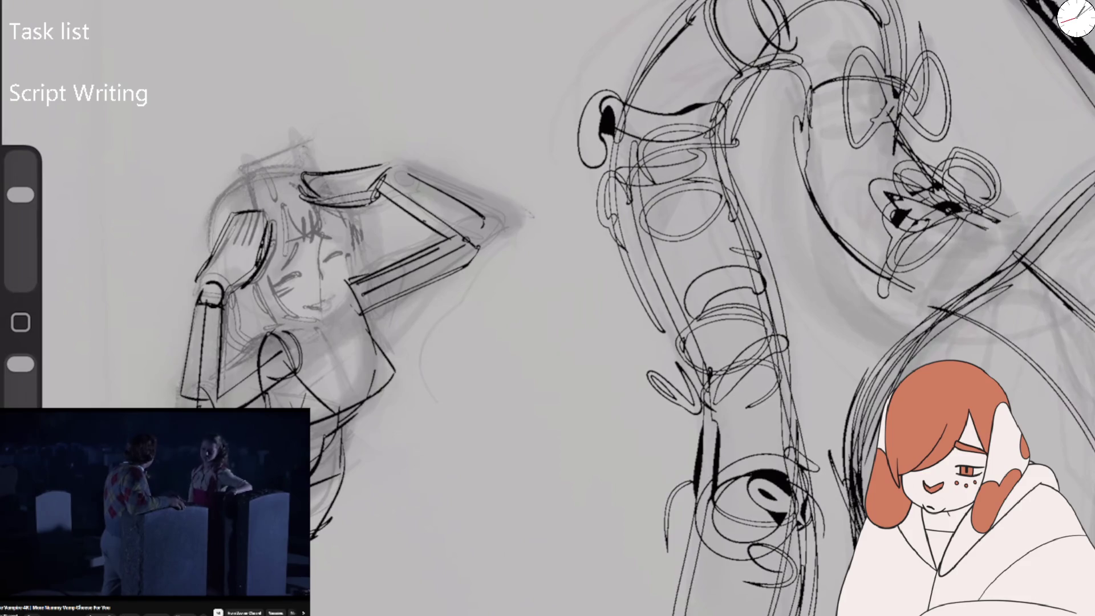
{"action": "left_click_drag", "start_coordinate": [478, 213], "coordinate": [471, 264]}
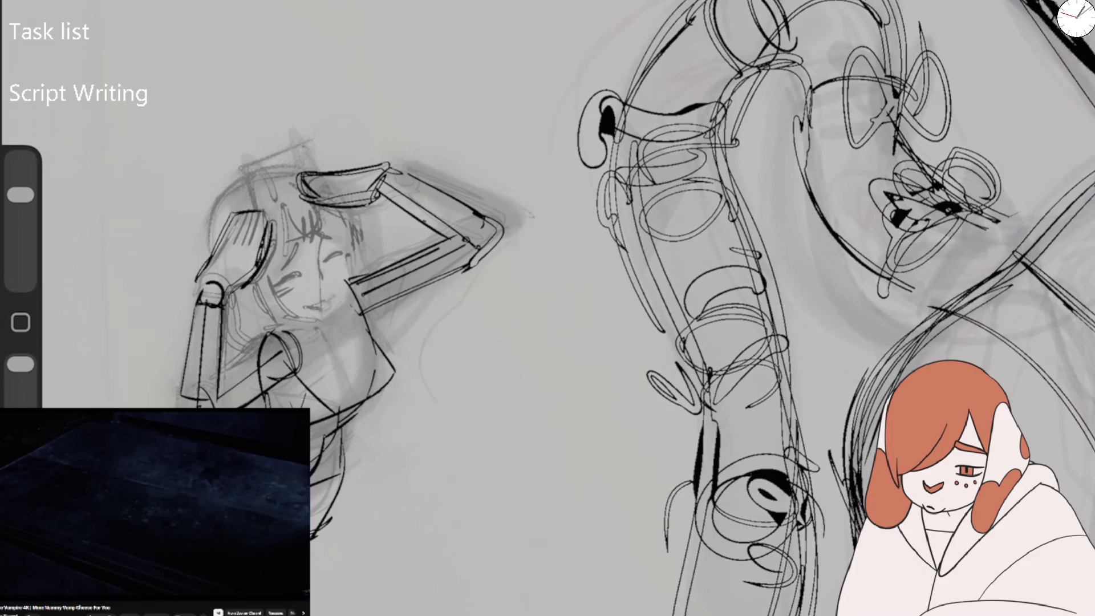
Erase stray arm strokes, then add shoulder and elbow joint circles, arm, jawline and round head outline.
{"action": "key", "text": "e"}
{"action": "mouse_move", "coordinate": [296, 336]}
{"action": "left_mouse_down"}
{"action": "mouse_move", "coordinate": [268, 388]}
{"action": "mouse_move", "coordinate": [294, 348]}
{"action": "left_mouse_up"}
{"action": "mouse_move", "coordinate": [351, 280]}
{"action": "left_mouse_down"}
{"action": "mouse_move", "coordinate": [380, 336]}
{"action": "mouse_move", "coordinate": [422, 285]}
{"action": "left_mouse_up"}
{"action": "key", "text": "b"}
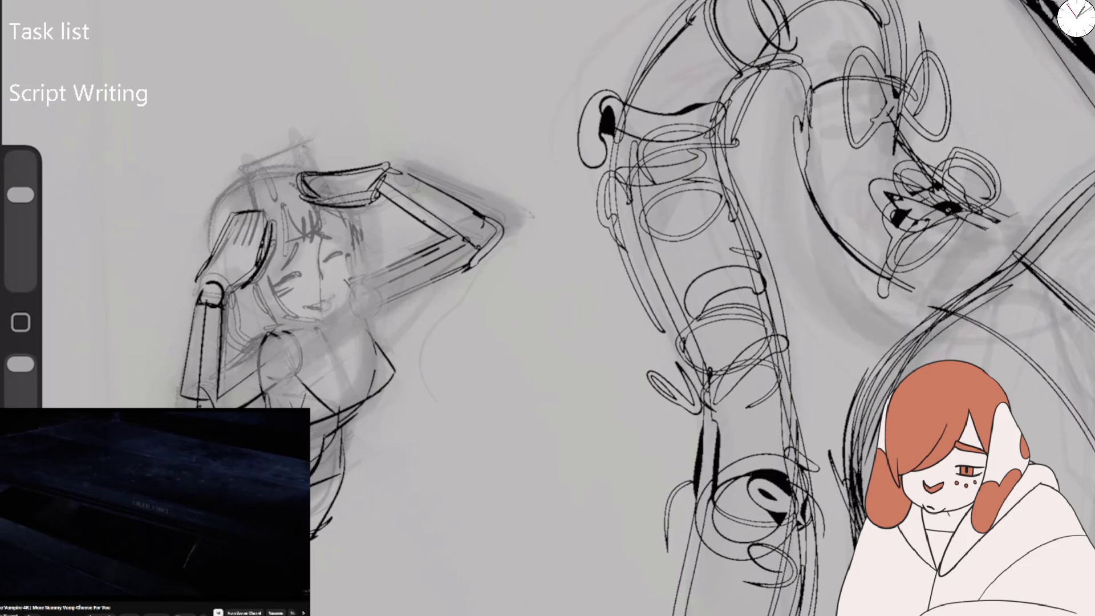
{"action": "left_click_drag", "start_coordinate": [280, 340], "coordinate": [268, 374]}
{"action": "mouse_move", "coordinate": [368, 285]}
{"action": "left_mouse_down"}
{"action": "mouse_move", "coordinate": [351, 311]}
{"action": "mouse_move", "coordinate": [411, 300]}
{"action": "left_mouse_up"}
{"action": "mouse_move", "coordinate": [439, 240]}
{"action": "left_mouse_down"}
{"action": "mouse_move", "coordinate": [365, 280]}
{"action": "mouse_move", "coordinate": [362, 308]}
{"action": "left_mouse_up"}
{"action": "mouse_move", "coordinate": [354, 248]}
{"action": "left_mouse_down"}
{"action": "mouse_move", "coordinate": [345, 297]}
{"action": "mouse_move", "coordinate": [265, 311]}
{"action": "left_mouse_up"}
{"action": "mouse_move", "coordinate": [307, 175]}
{"action": "left_mouse_down"}
{"action": "mouse_move", "coordinate": [259, 263]}
{"action": "mouse_move", "coordinate": [345, 305]}
{"action": "left_mouse_up"}
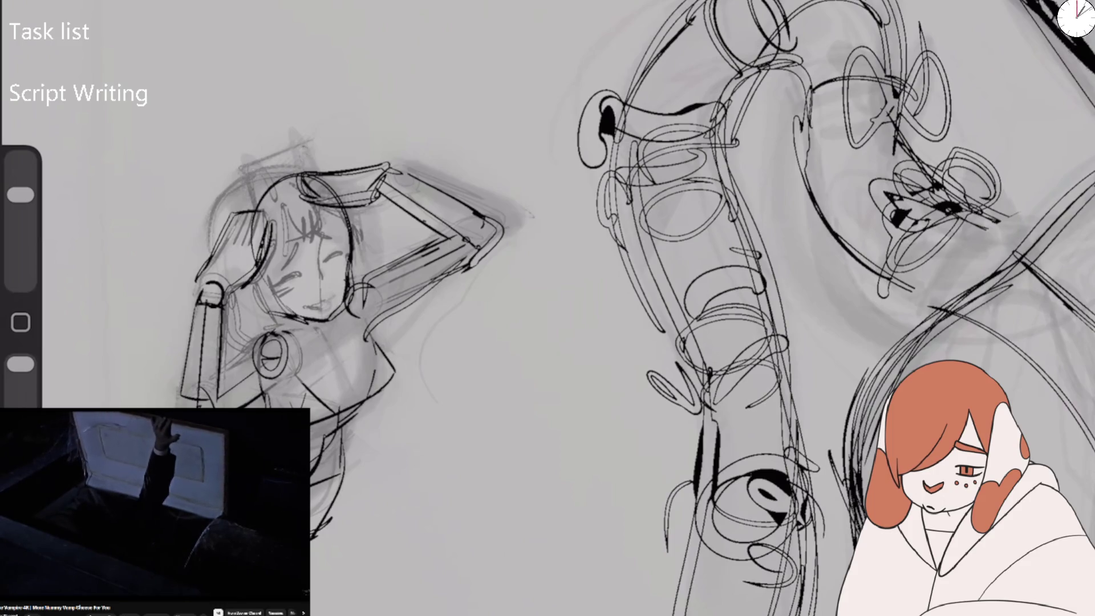
Add rough sketch strokes to the face and hair.
{"action": "scroll", "coordinate": [548, 308], "scroll_direction": "down", "scroll_amount": 5}
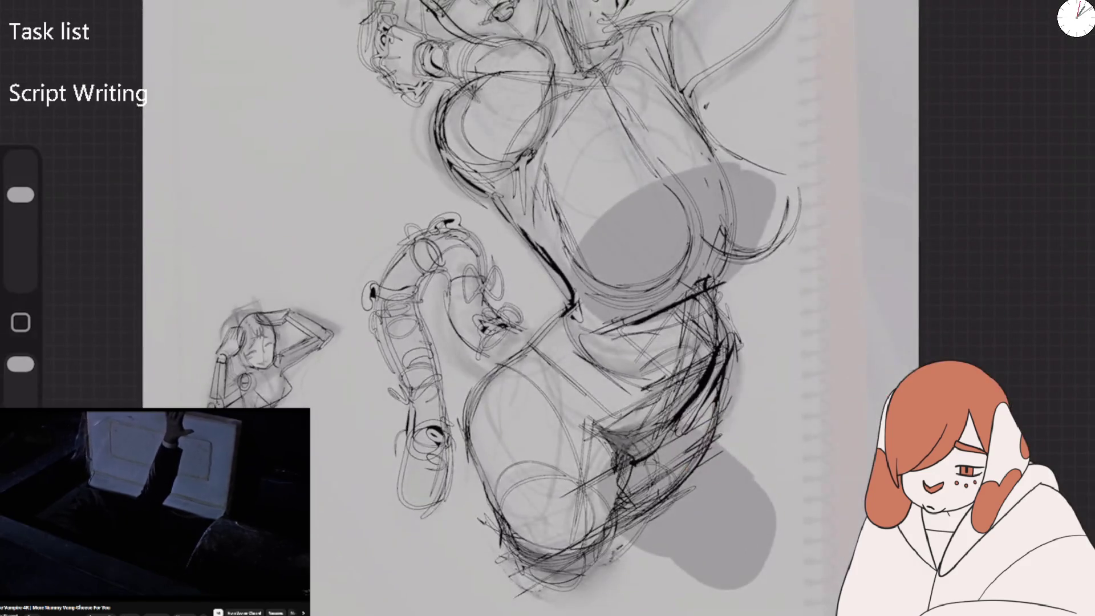
{"action": "scroll", "coordinate": [548, 308], "scroll_direction": "up", "scroll_amount": 5}
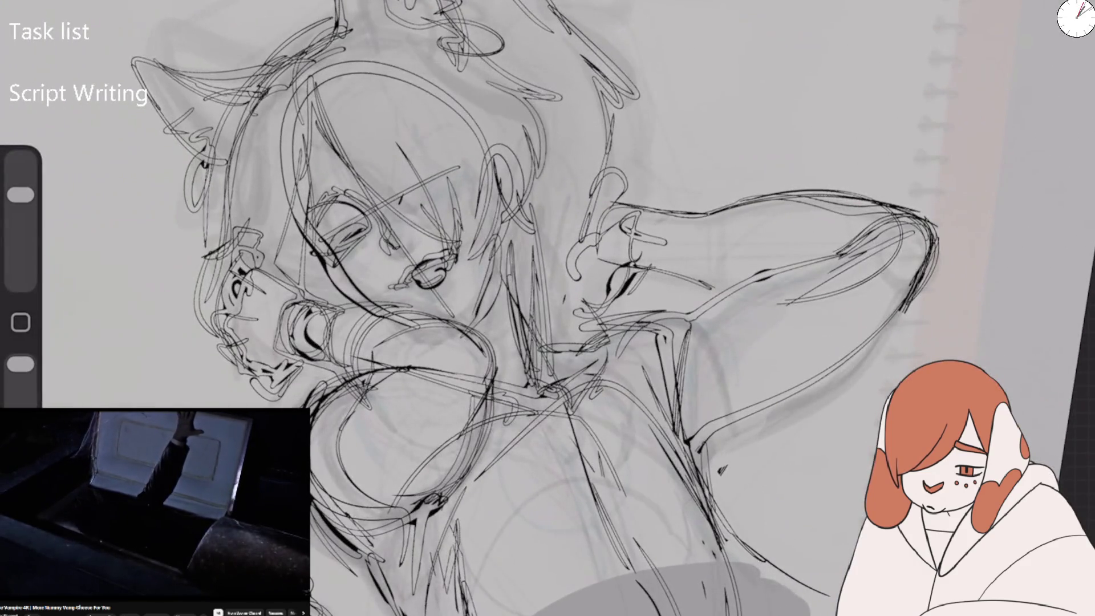
{"action": "left_click_drag", "start_coordinate": [310, 129], "coordinate": [299, 311]}
{"action": "left_click_drag", "start_coordinate": [359, 108], "coordinate": [271, 293]}
{"action": "left_click_drag", "start_coordinate": [368, 153], "coordinate": [377, 196]}
{"action": "mouse_move", "coordinate": [374, 197]}
{"action": "left_mouse_down"}
{"action": "mouse_move", "coordinate": [479, 231]}
{"action": "mouse_move", "coordinate": [487, 288]}
{"action": "left_mouse_up"}
{"action": "scroll", "coordinate": [548, 308], "scroll_direction": "down", "scroll_amount": 5}
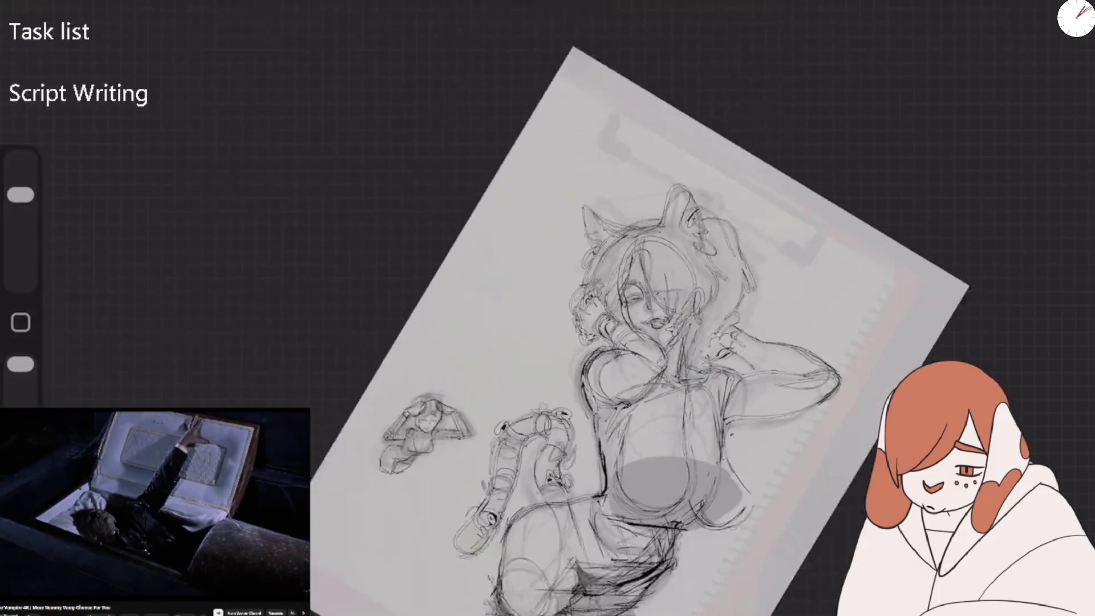
{"action": "scroll", "coordinate": [588, 294], "scroll_direction": "up", "scroll_amount": 3}
{"action": "scroll", "coordinate": [456, 256], "scroll_direction": "up", "scroll_amount": 2}
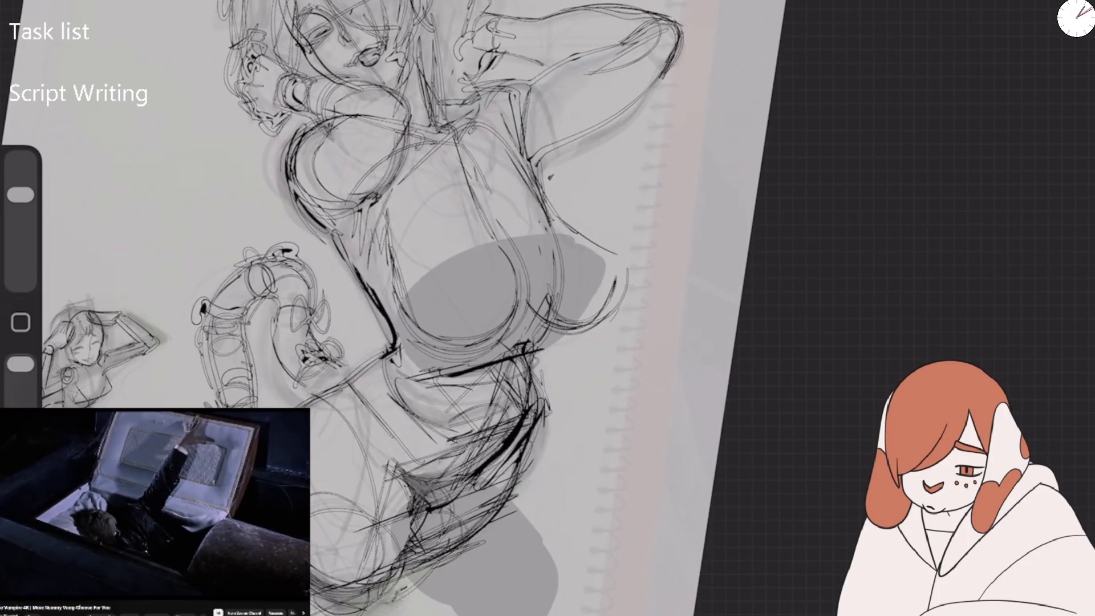
Add a new layer above the sketch and fill it with cyan.
{"action": "key", "text": "l"}
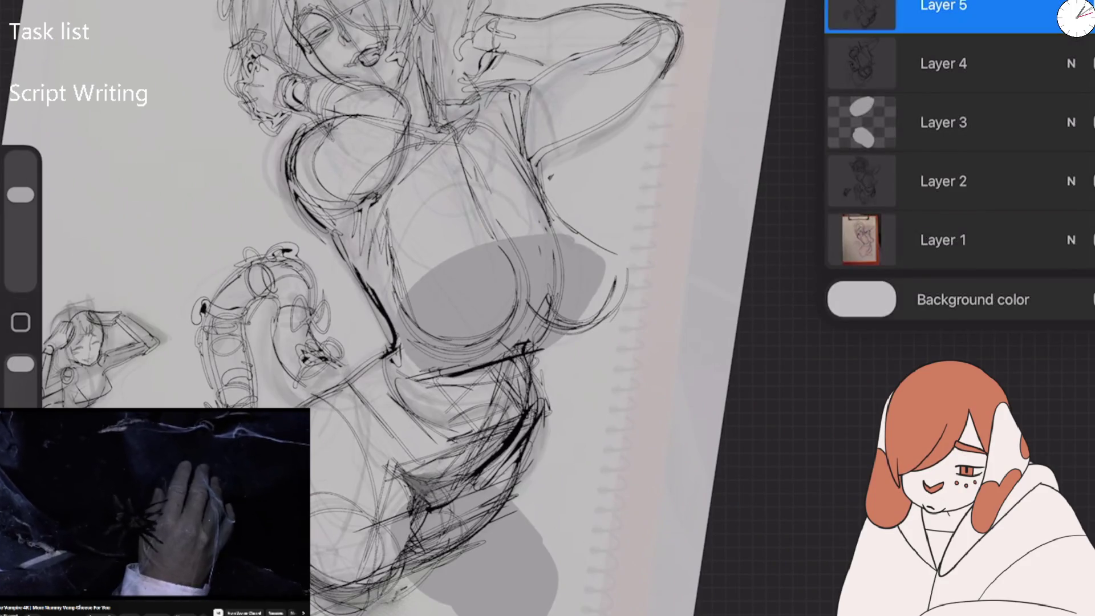
{"action": "key", "text": "ctrl+shift+n"}
{"action": "key", "text": "c"}
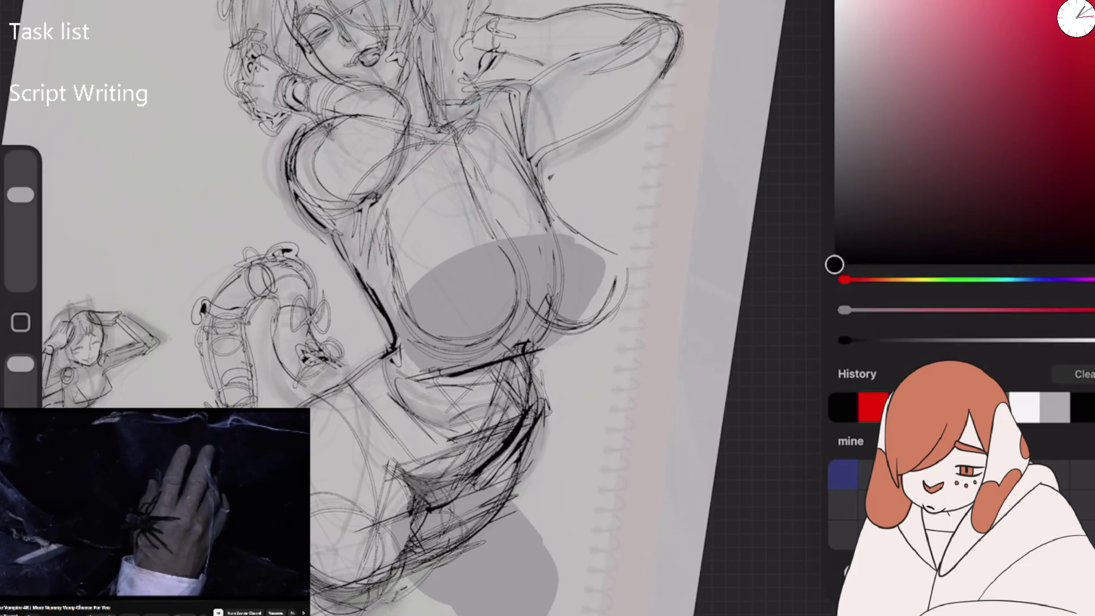
{"action": "left_click_drag", "start_coordinate": [844, 279], "coordinate": [1014, 279]}
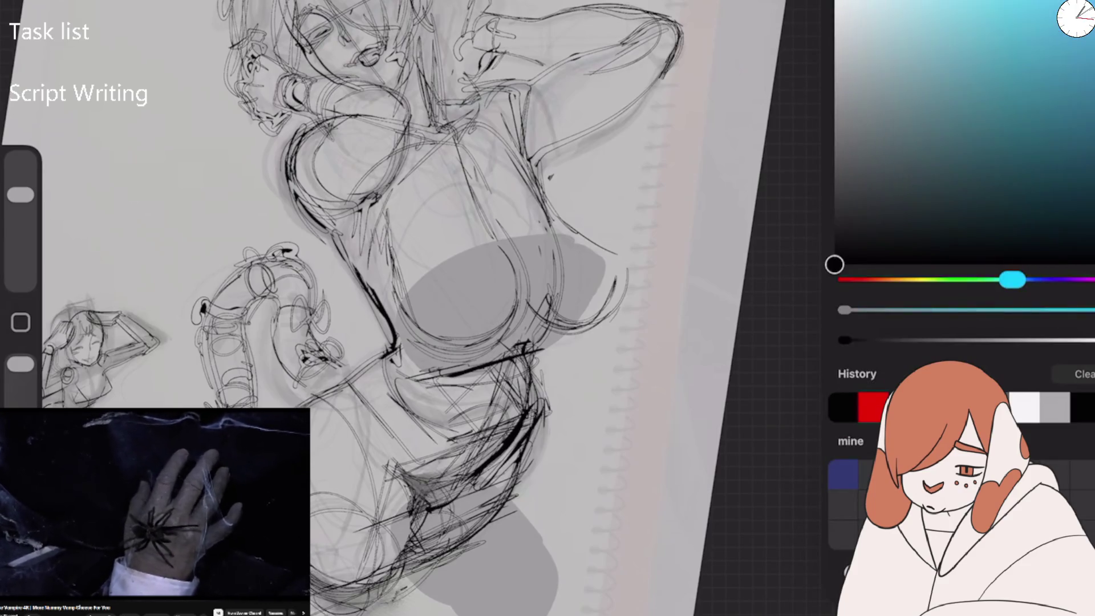
{"action": "left_click_drag", "start_coordinate": [1075, 18], "coordinate": [479, 183]}
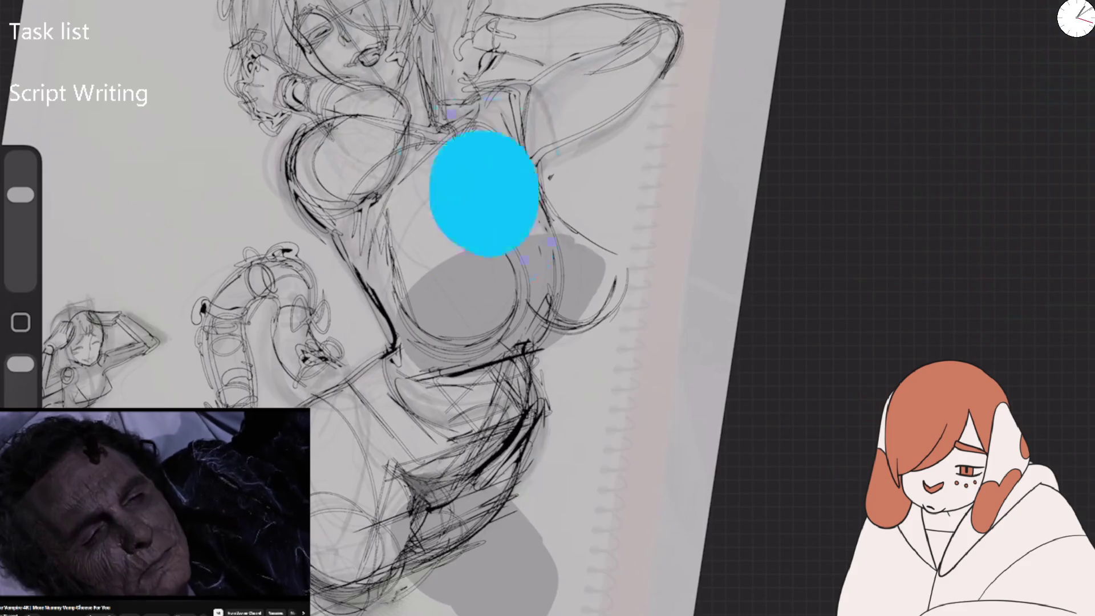
Set the cyan layer's blend mode to Screen and make the background colour white.
{"action": "key", "text": "l"}
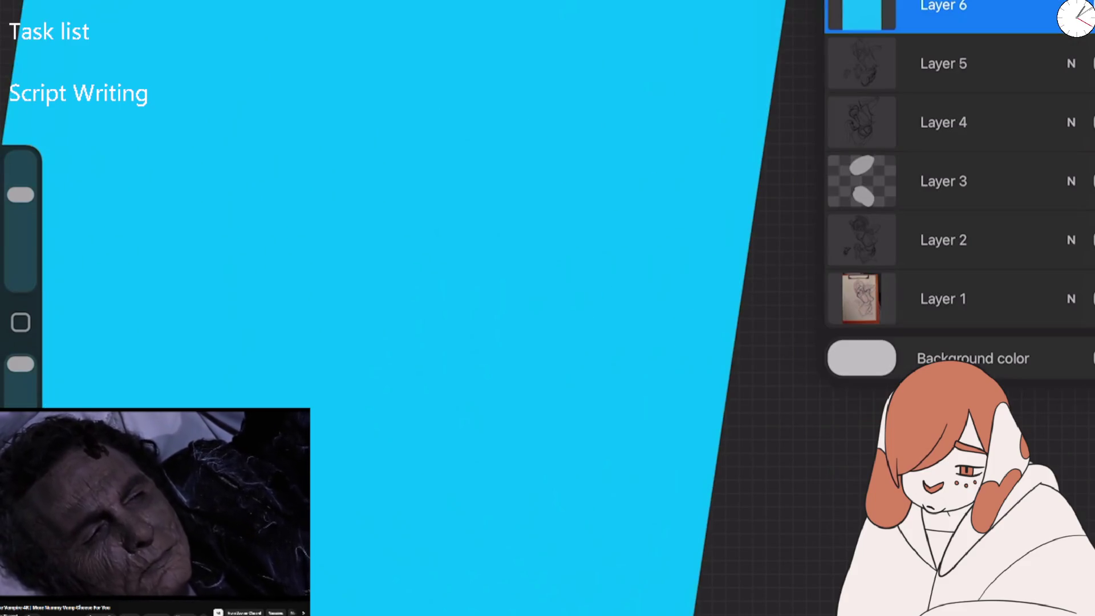
{"action": "left_click", "coordinate": [1071, 6]}
{"action": "left_click", "coordinate": [854, 256]}
{"action": "left_click", "coordinate": [856, 240]}
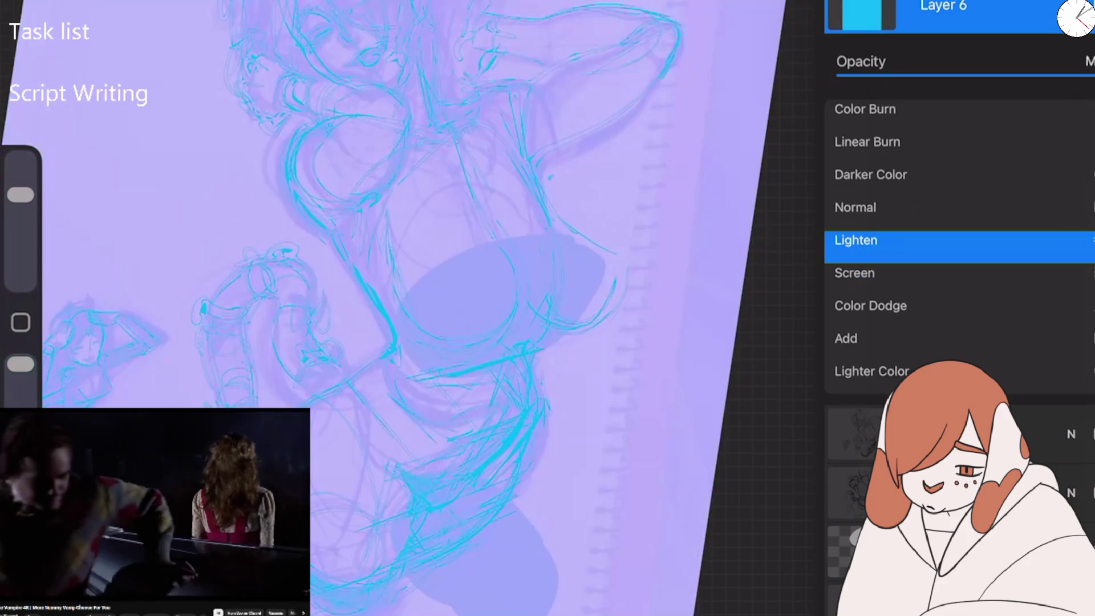
{"action": "left_click", "coordinate": [854, 272]}
{"action": "left_click", "coordinate": [1071, 6]}
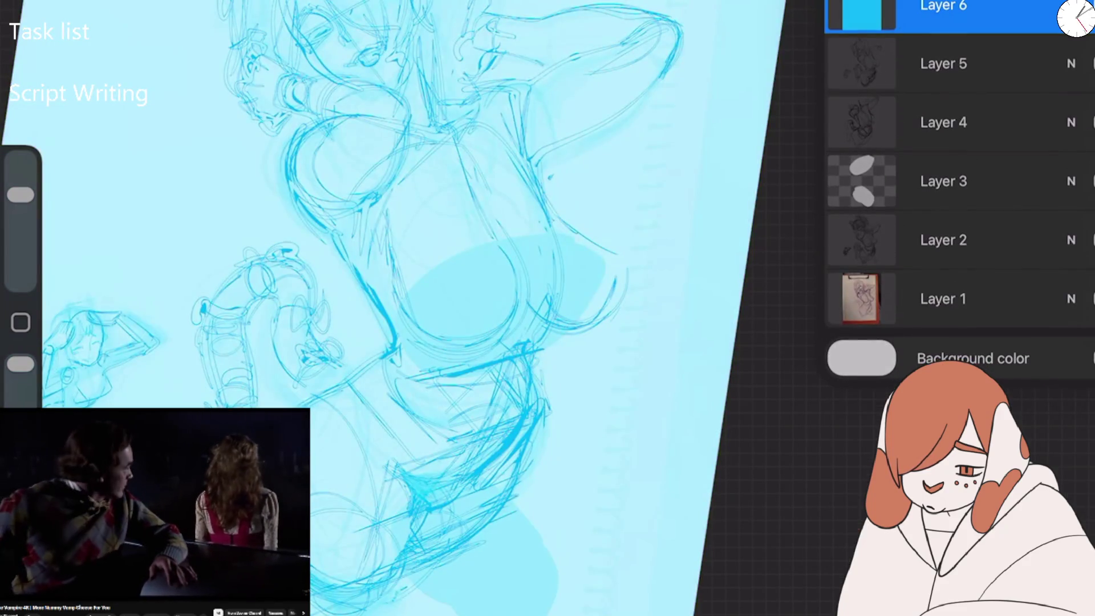
{"action": "left_click", "coordinate": [862, 358]}
{"action": "left_click", "coordinate": [918, 70]}
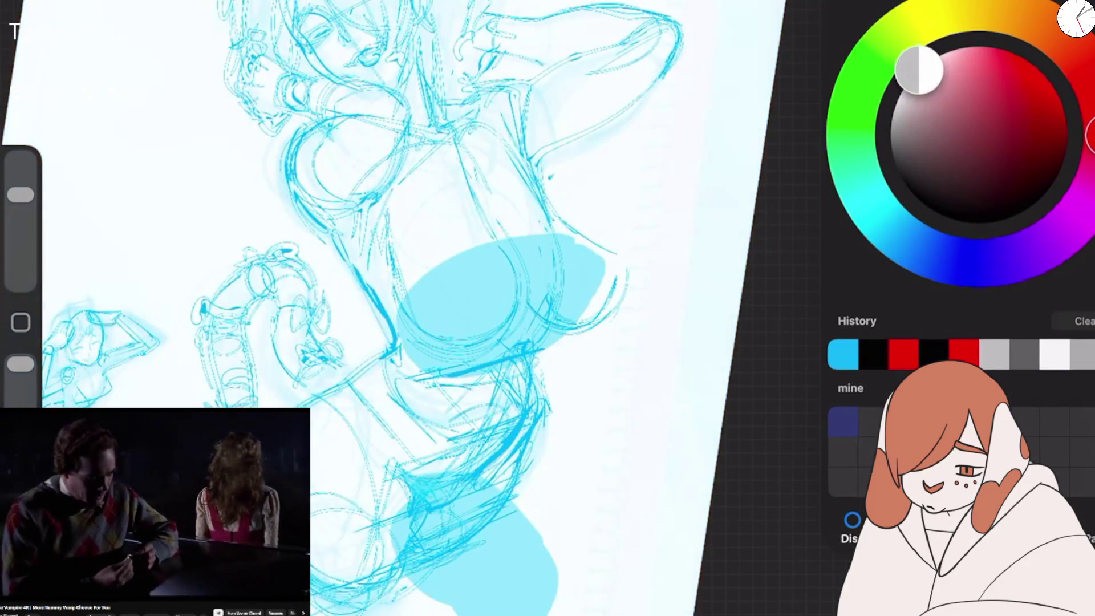
Recolour the tint layer green and fine-tune its shade in the classic colour view.
{"action": "left_click", "coordinate": [908, 522]}
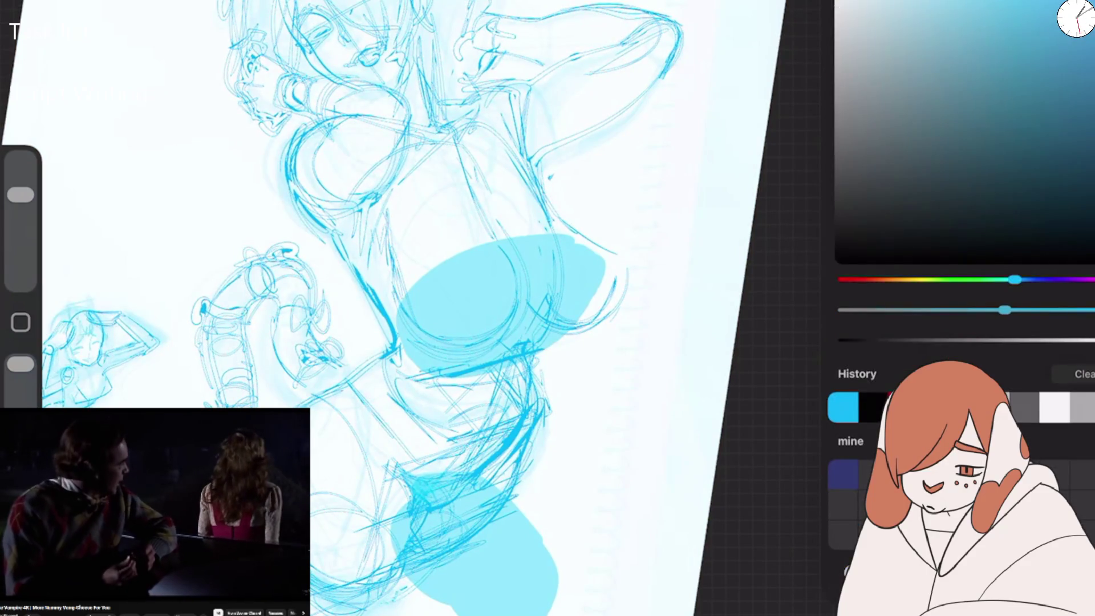
{"action": "left_click_drag", "start_coordinate": [1013, 279], "coordinate": [989, 279]}
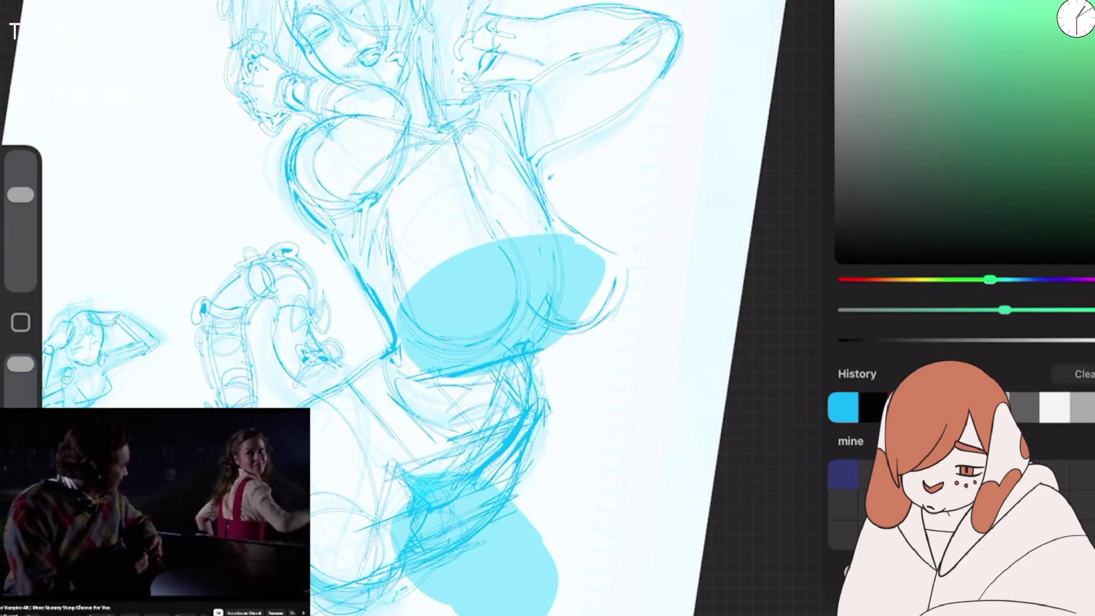
{"action": "left_click", "coordinate": [1044, 19]}
{"action": "left_click", "coordinate": [1075, 18]}
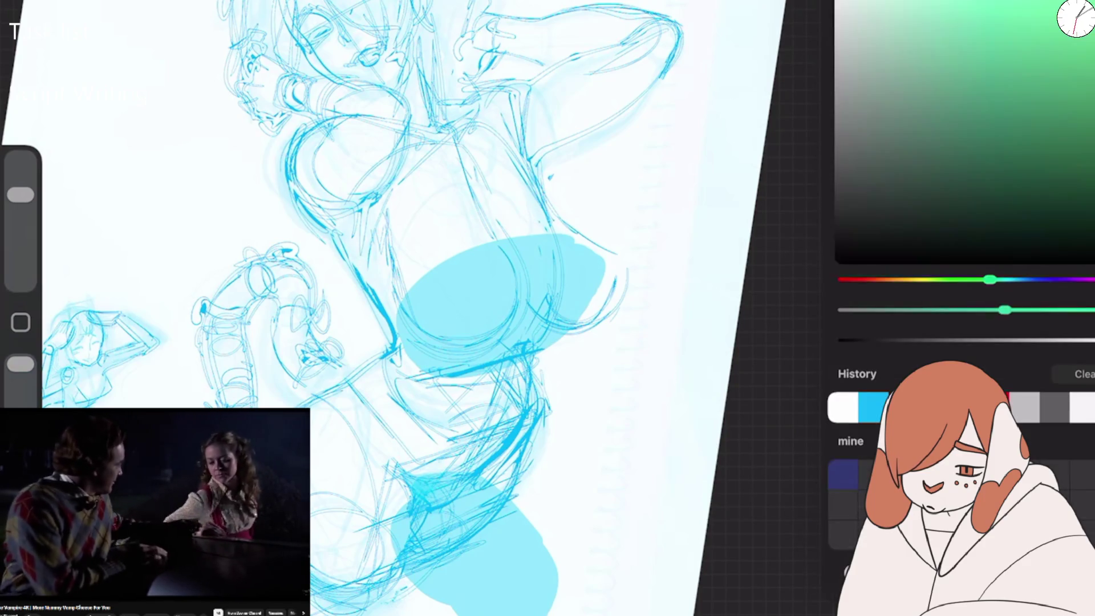
{"action": "left_click_drag", "start_coordinate": [1075, 18], "coordinate": [485, 285]}
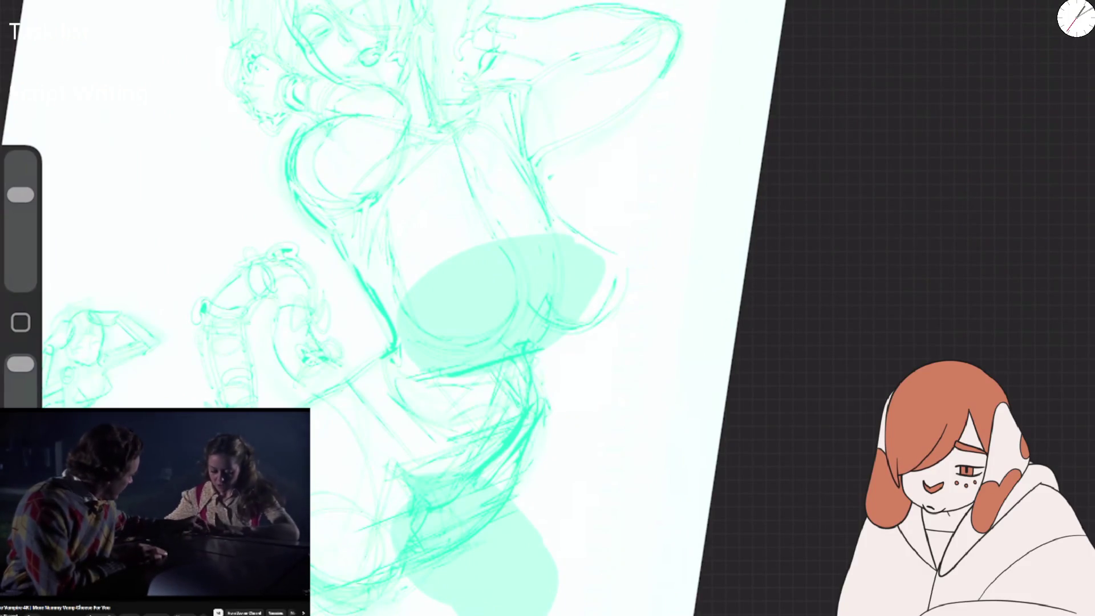
{"action": "left_click", "coordinate": [1043, 19]}
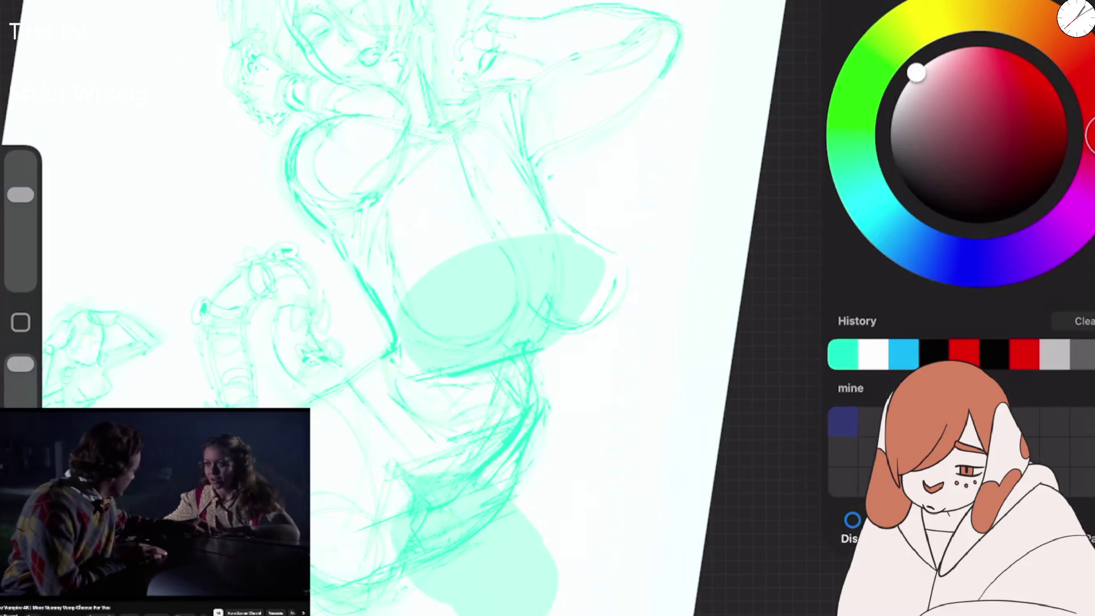
{"action": "left_click_drag", "start_coordinate": [916, 72], "coordinate": [902, 92]}
{"action": "left_click", "coordinate": [1075, 18]}
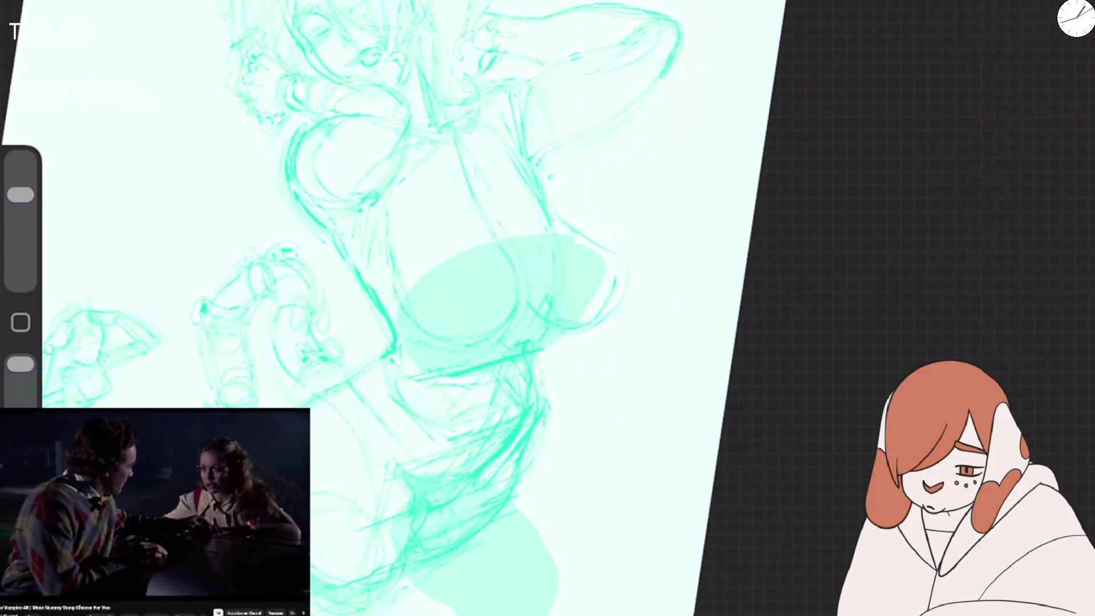
Pick black, add a new ink layer on top, and draw a test stroke.
{"action": "left_click", "coordinate": [1075, 17]}
{"action": "left_click", "coordinate": [834, 264]}
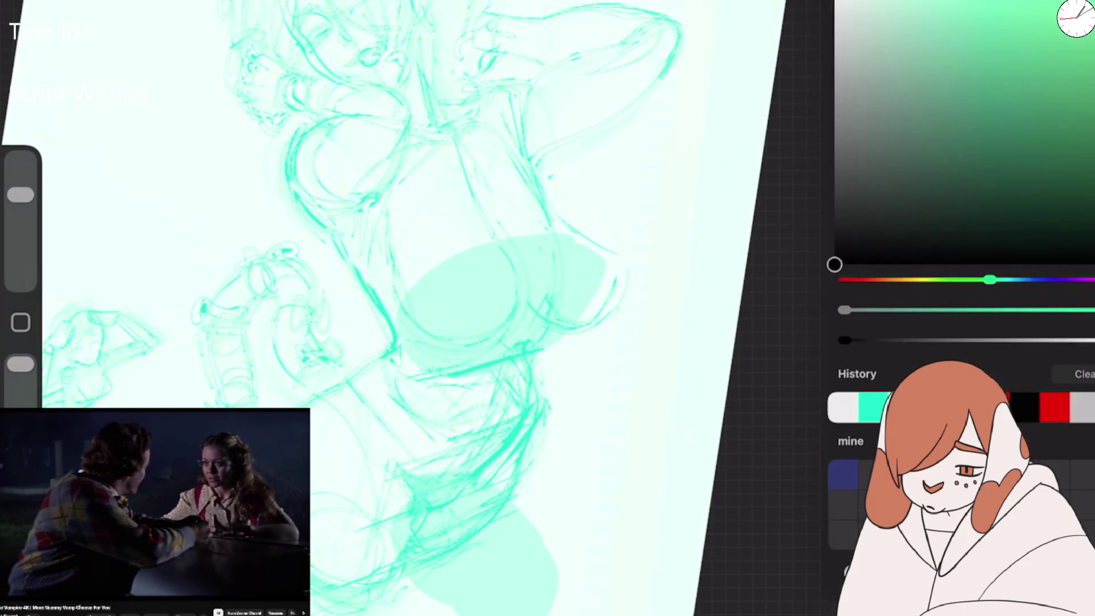
{"action": "left_click", "coordinate": [1075, 17]}
{"action": "left_click", "coordinate": [1040, 17]}
{"action": "left_click", "coordinate": [1072, 6]}
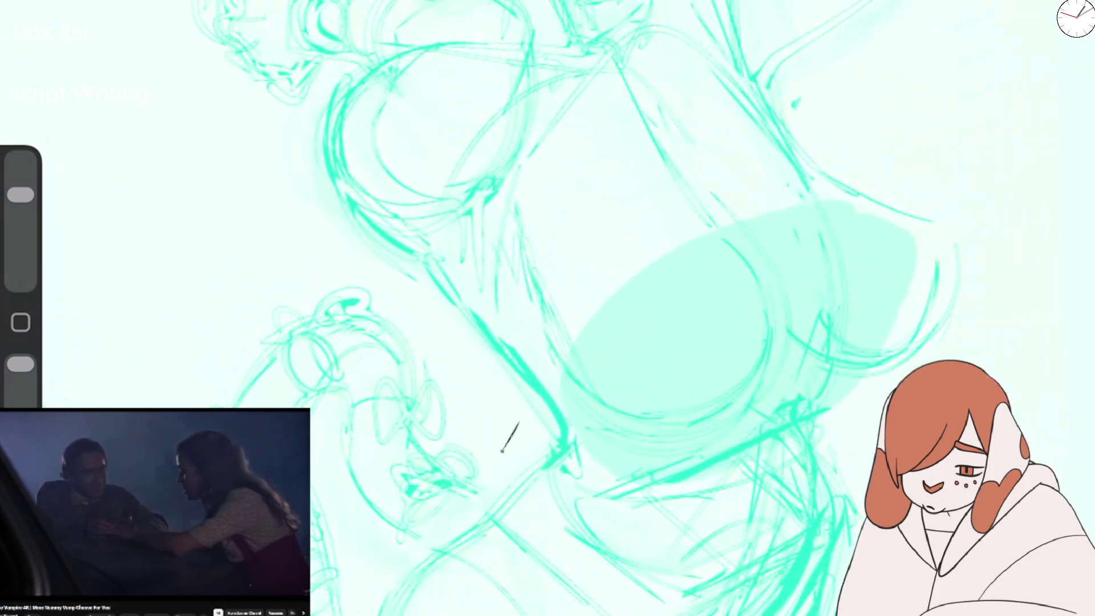
{"action": "left_click_drag", "start_coordinate": [508, 436], "coordinate": [502, 536]}
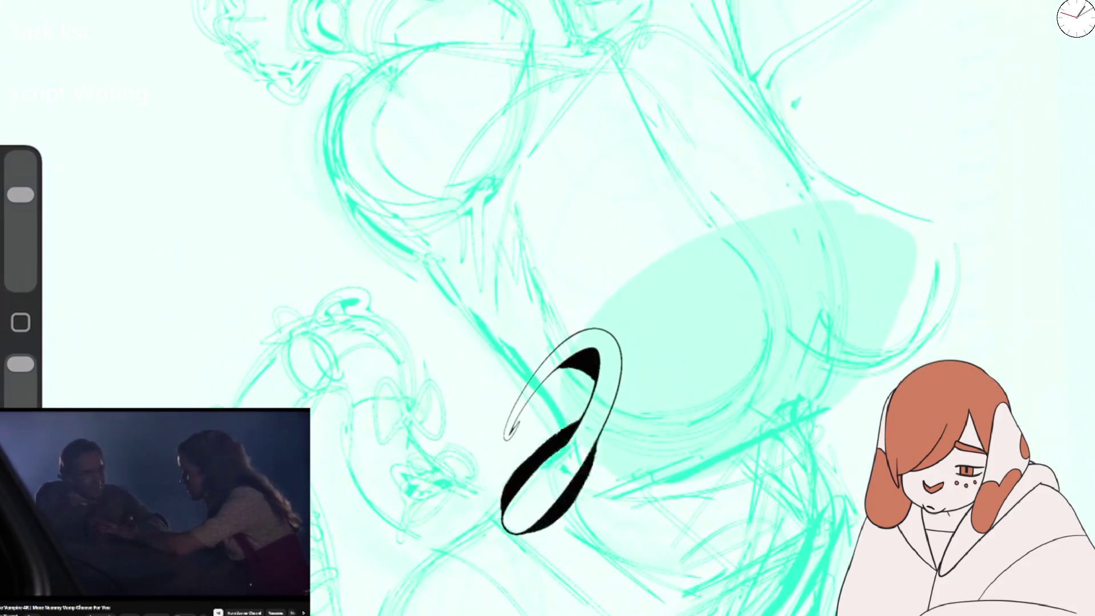
Undo the test stroke, switch to the SFX Brush, and draw test strokes plus a long ink line.
{"action": "left_click_drag", "start_coordinate": [622, 393], "coordinate": [517, 547]}
{"action": "key", "text": "ctrl+z"}
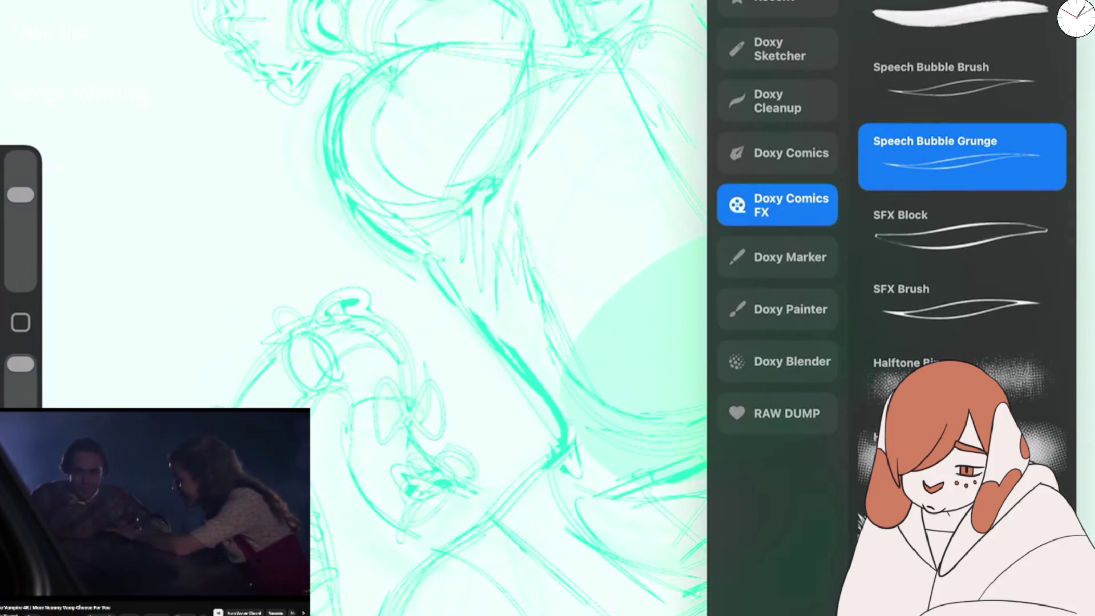
{"action": "left_click", "coordinate": [962, 304]}
{"action": "left_click_drag", "start_coordinate": [428, 550], "coordinate": [502, 447]}
{"action": "left_click_drag", "start_coordinate": [477, 525], "coordinate": [648, 444]}
{"action": "left_click_drag", "start_coordinate": [513, 513], "coordinate": [679, 379]}
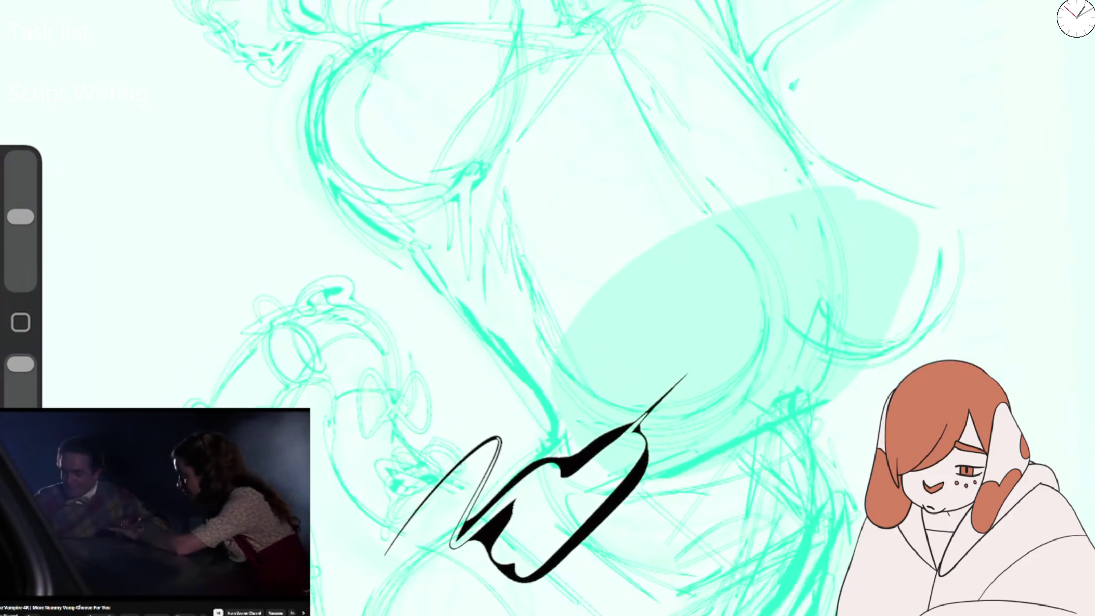
{"action": "mouse_move", "coordinate": [311, 485]}
{"action": "left_mouse_down"}
{"action": "mouse_move", "coordinate": [472, 316]}
{"action": "mouse_move", "coordinate": [351, 442]}
{"action": "left_mouse_up"}
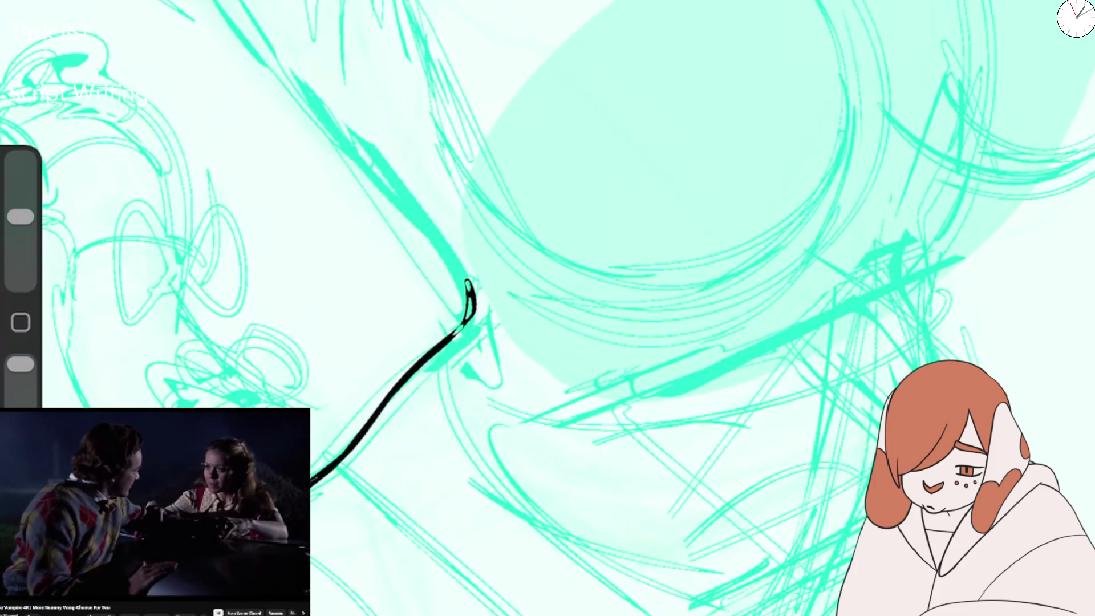
Ink down the figure's side and a new hooked curve, redoing its overshooting continuation.
{"action": "mouse_move", "coordinate": [467, 282]}
{"action": "left_mouse_down"}
{"action": "mouse_move", "coordinate": [745, 147]}
{"action": "mouse_move", "coordinate": [729, 152]}
{"action": "mouse_move", "coordinate": [713, 57]}
{"action": "left_mouse_up"}
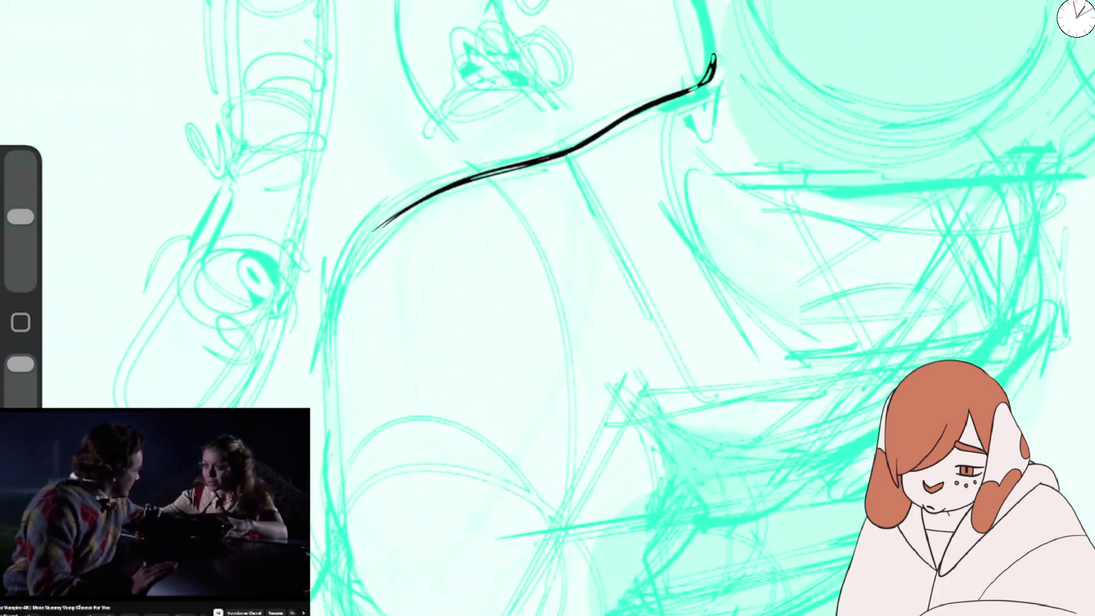
{"action": "left_click_drag", "start_coordinate": [377, 223], "coordinate": [333, 430]}
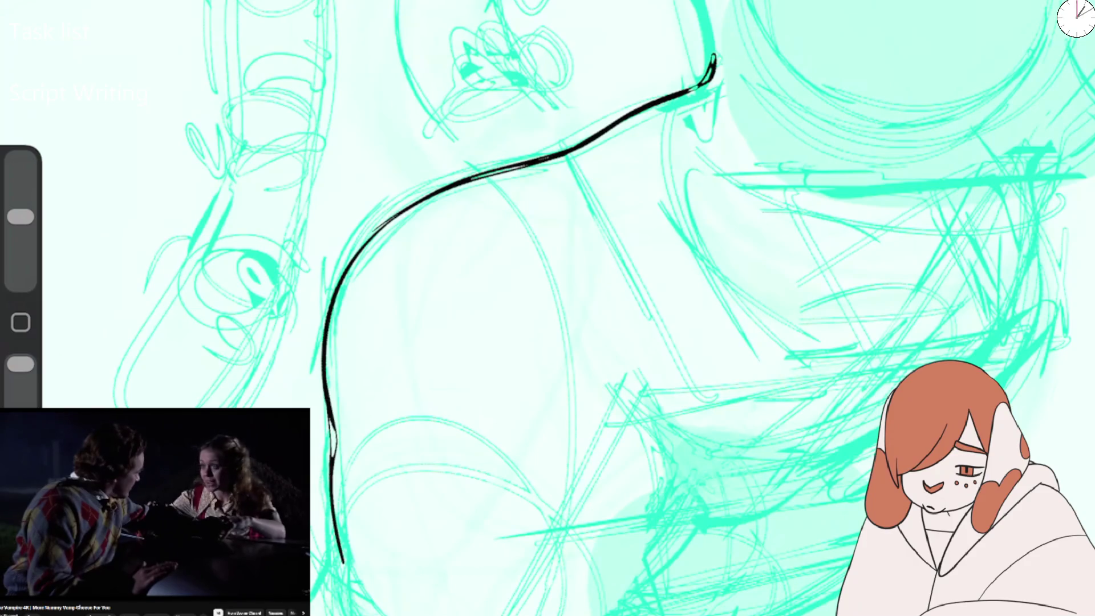
{"action": "mouse_move", "coordinate": [548, 308]}
{"action": "left_mouse_down"}
{"action": "mouse_move", "coordinate": [467, 263]}
{"action": "mouse_move", "coordinate": [385, 151]}
{"action": "left_mouse_up"}
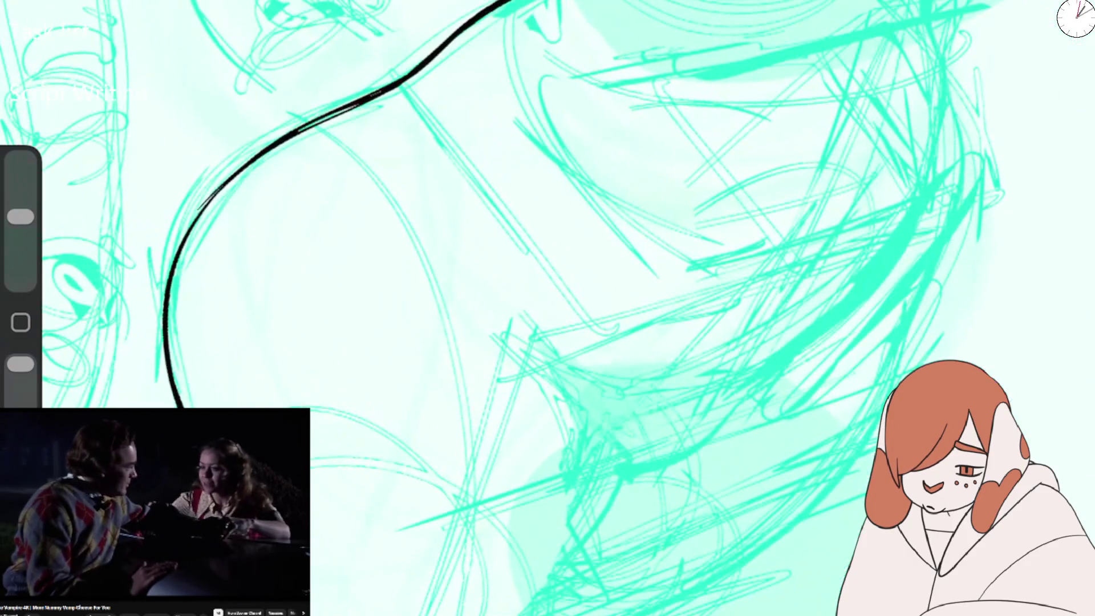
{"action": "left_click_drag", "start_coordinate": [550, 614], "coordinate": [585, 405]}
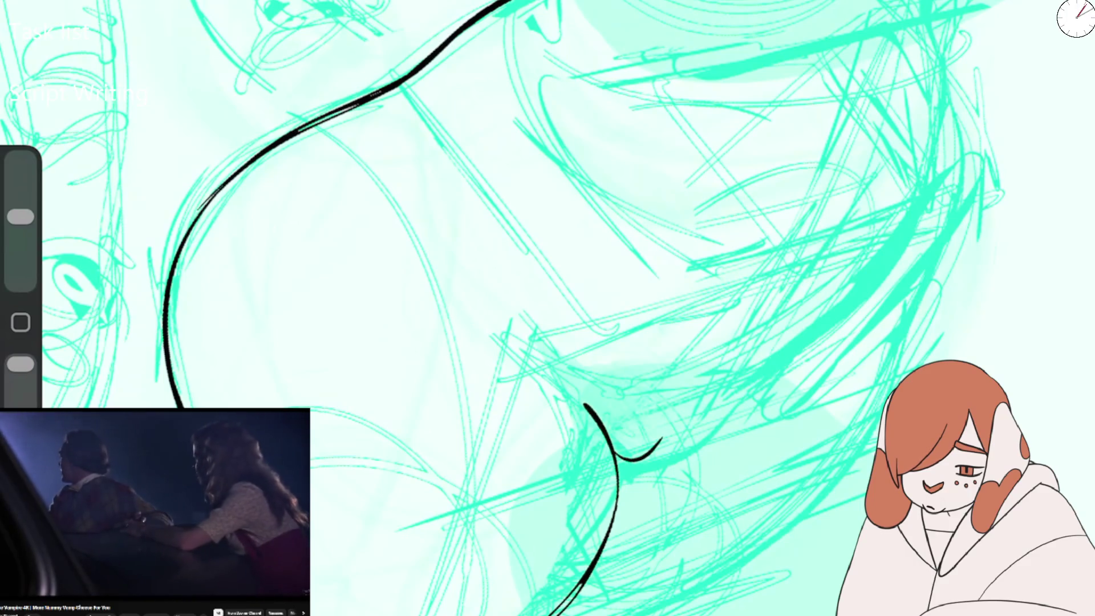
{"action": "left_click_drag", "start_coordinate": [724, 406], "coordinate": [769, 374]}
{"action": "key", "text": "ctrl+z"}
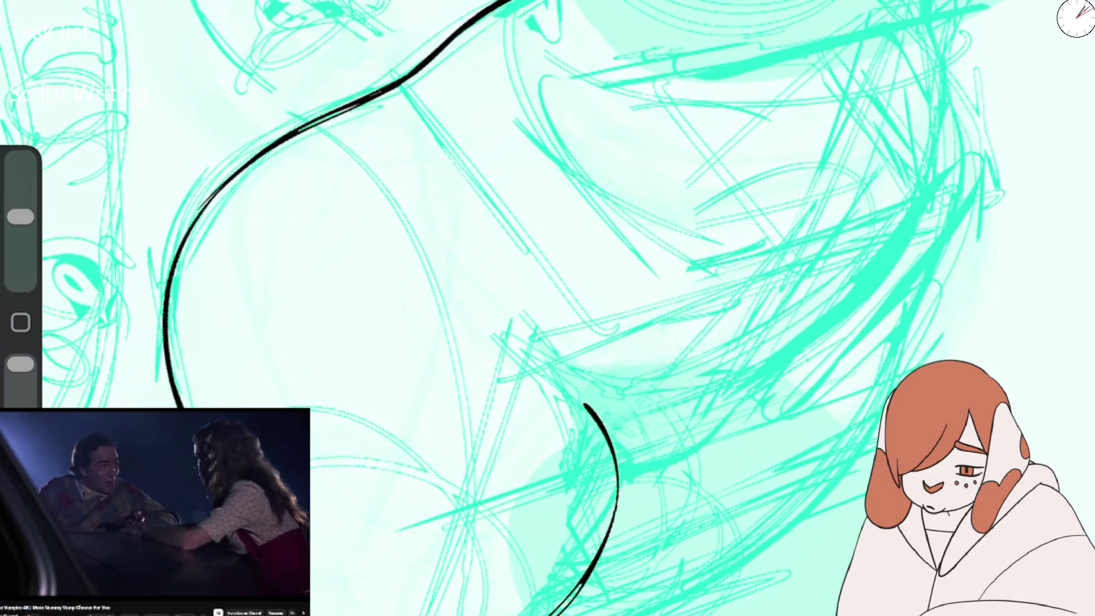
{"action": "left_click_drag", "start_coordinate": [639, 465], "coordinate": [861, 308]}
{"action": "left_click_drag", "start_coordinate": [522, 345], "coordinate": [570, 381]}
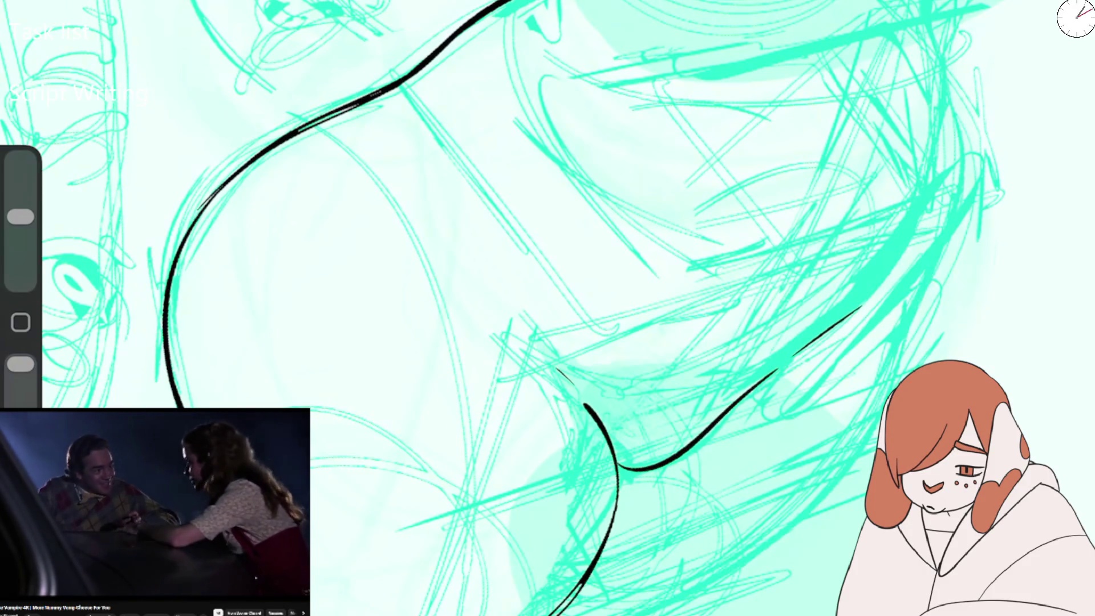
Extend the ink line along the leg contour and up the arm toward the elbow.
{"action": "scroll", "coordinate": [548, 308], "scroll_direction": "down", "scroll_amount": 5}
{"action": "scroll", "coordinate": [547, 308], "scroll_direction": "down", "scroll_amount": 5}
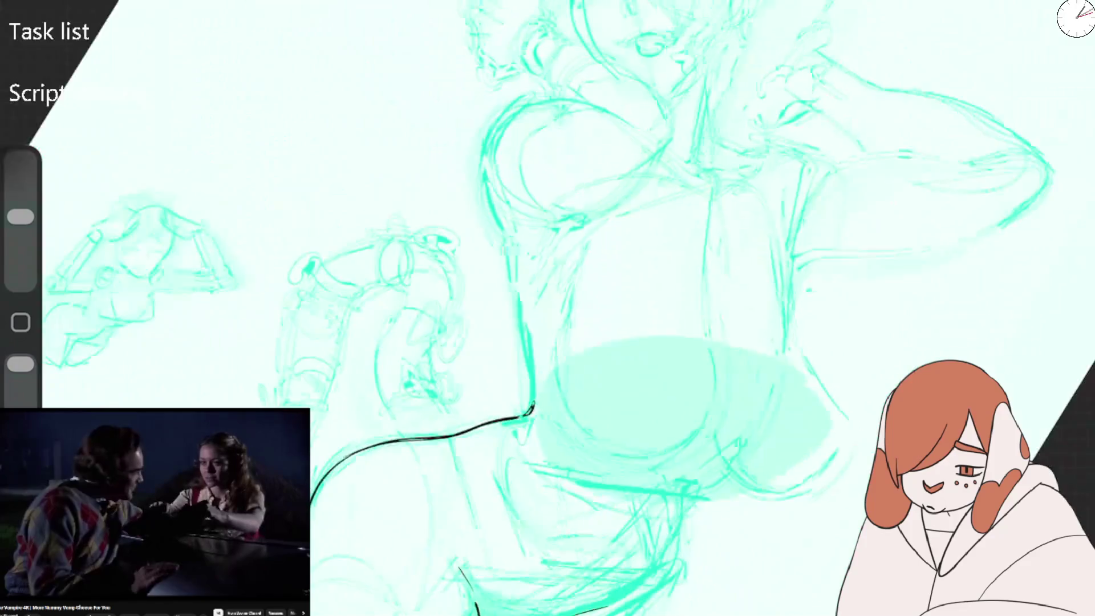
{"action": "scroll", "coordinate": [547, 308], "scroll_direction": "up", "scroll_amount": 3}
{"action": "left_click_drag", "start_coordinate": [377, 492], "coordinate": [469, 291]}
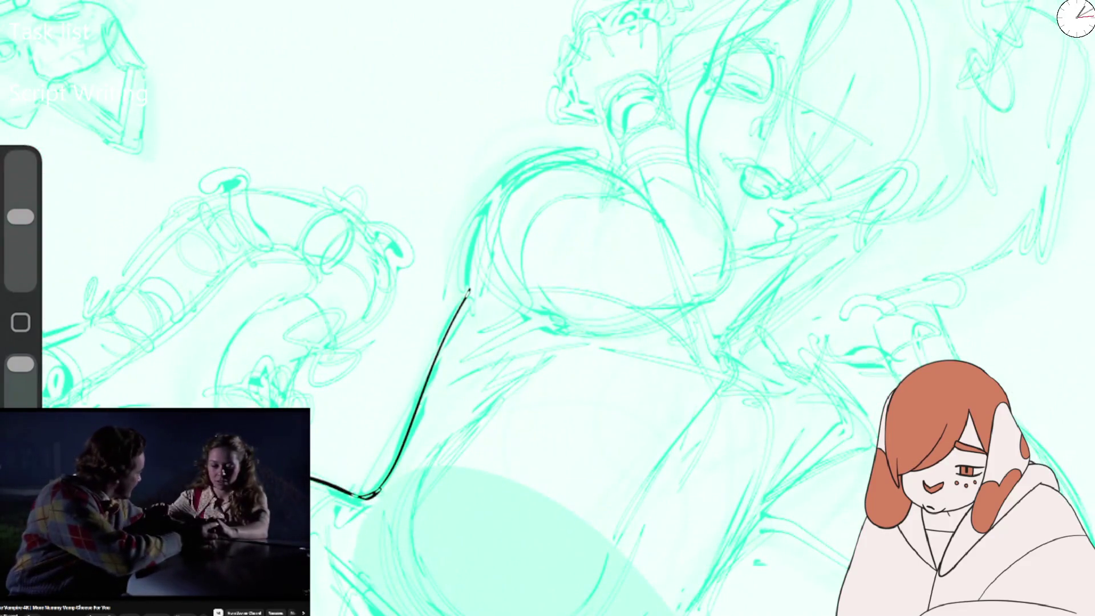
{"action": "scroll", "coordinate": [547, 308], "scroll_direction": "up", "scroll_amount": 2}
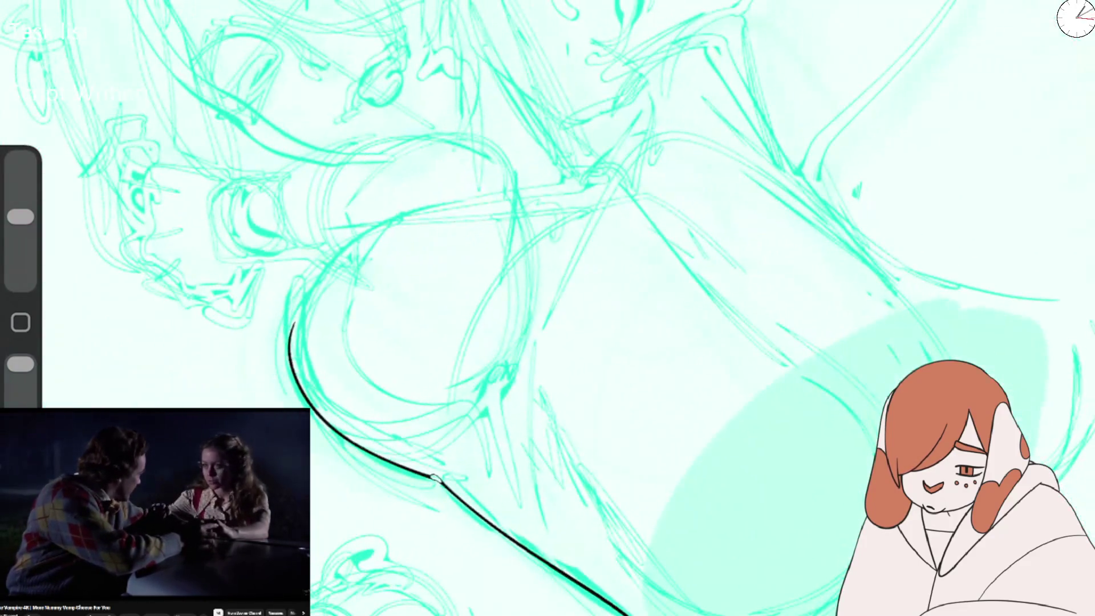
{"action": "scroll", "coordinate": [547, 308], "scroll_direction": "up", "scroll_amount": 3}
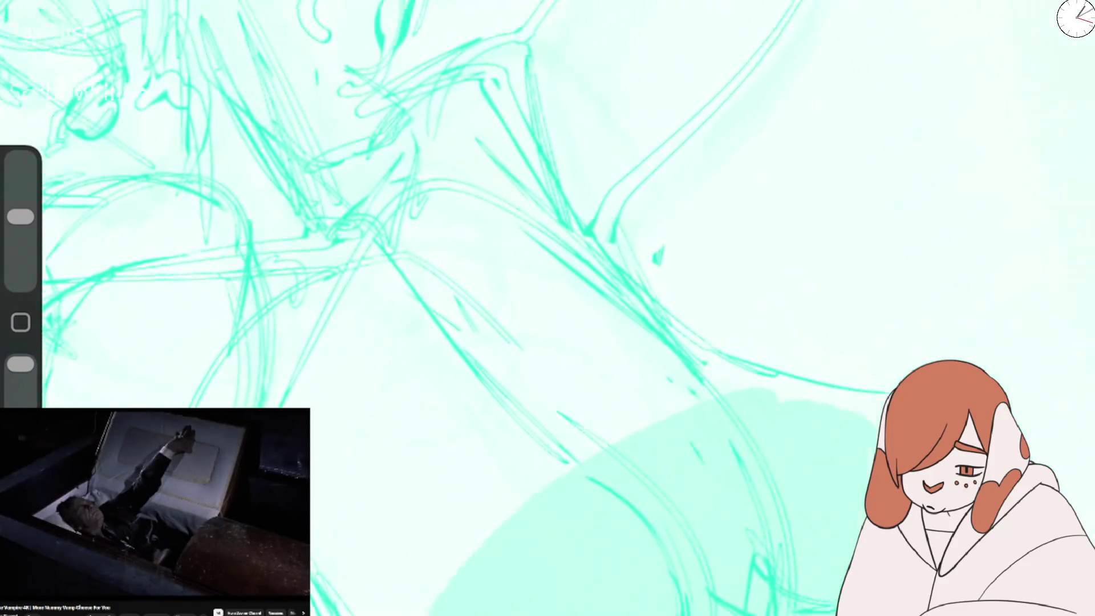
{"action": "left_click_drag", "start_coordinate": [402, 268], "coordinate": [517, 196]}
{"action": "left_click_drag", "start_coordinate": [549, 144], "coordinate": [678, 41]}
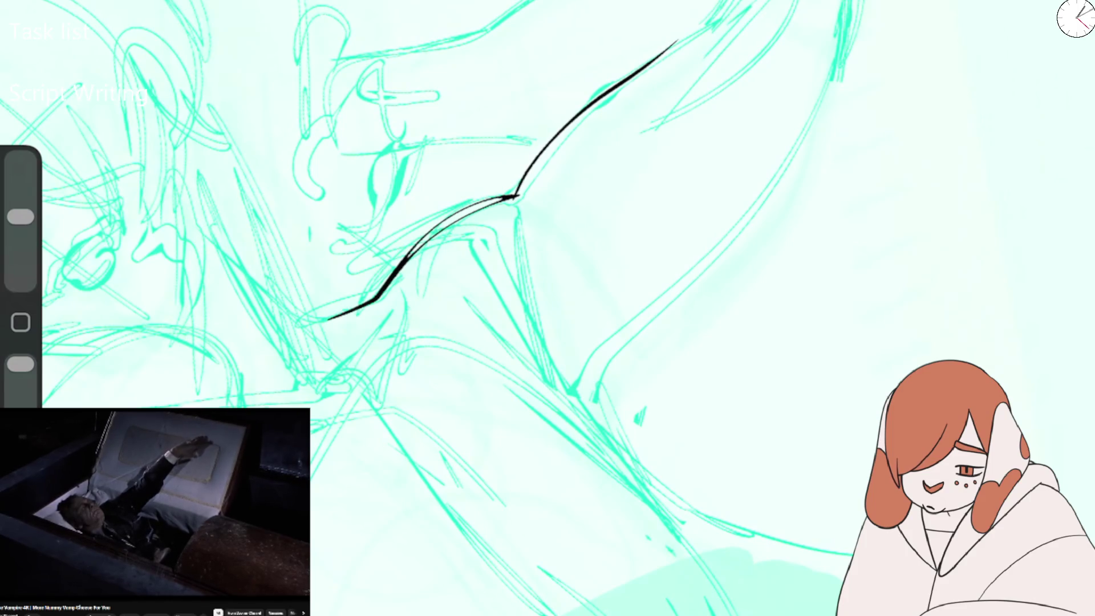
Ink the raised arm's outer edge and upper edge.
{"action": "left_click_drag", "start_coordinate": [642, 320], "coordinate": [790, 146]}
{"action": "left_click_drag", "start_coordinate": [813, 102], "coordinate": [841, 5]}
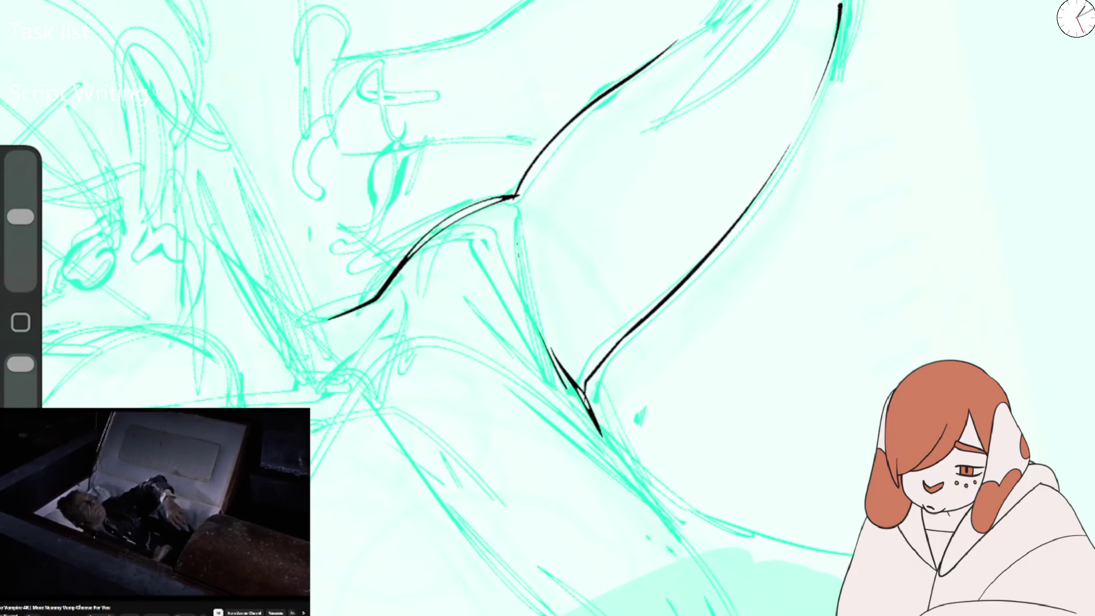
{"action": "scroll", "coordinate": [548, 308], "scroll_direction": "down", "scroll_amount": 2}
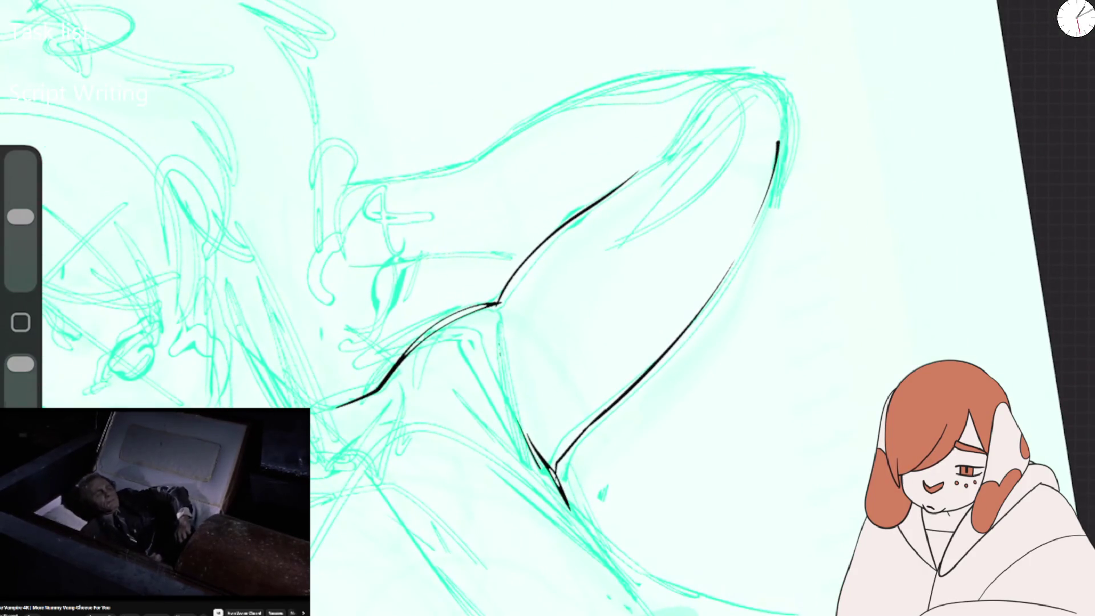
{"action": "left_click_drag", "start_coordinate": [405, 181], "coordinate": [582, 98]}
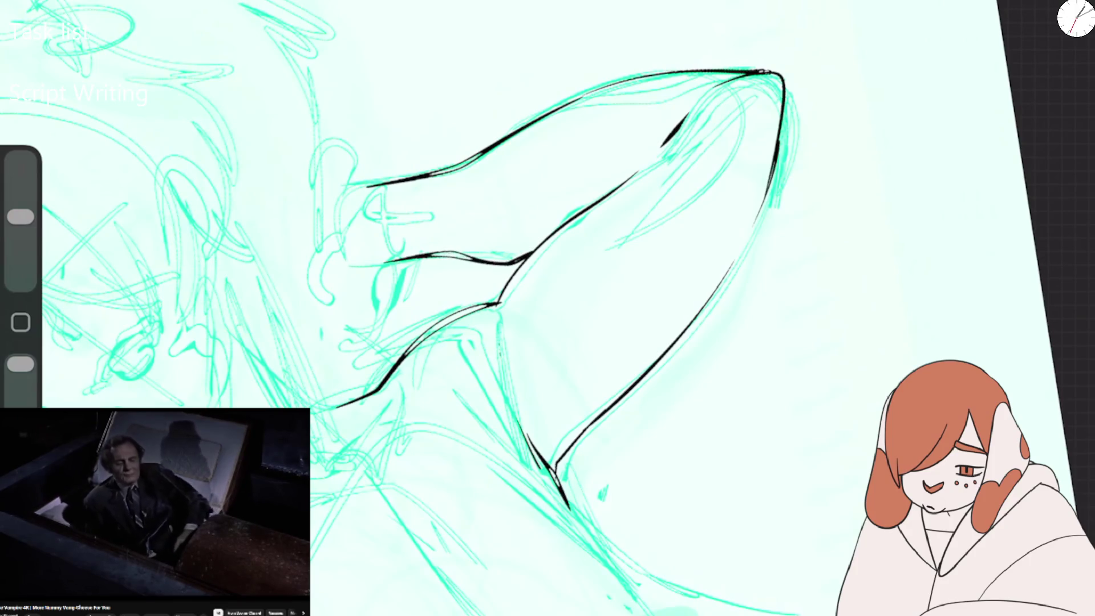
{"action": "scroll", "coordinate": [547, 308], "scroll_direction": "down", "scroll_amount": 5}
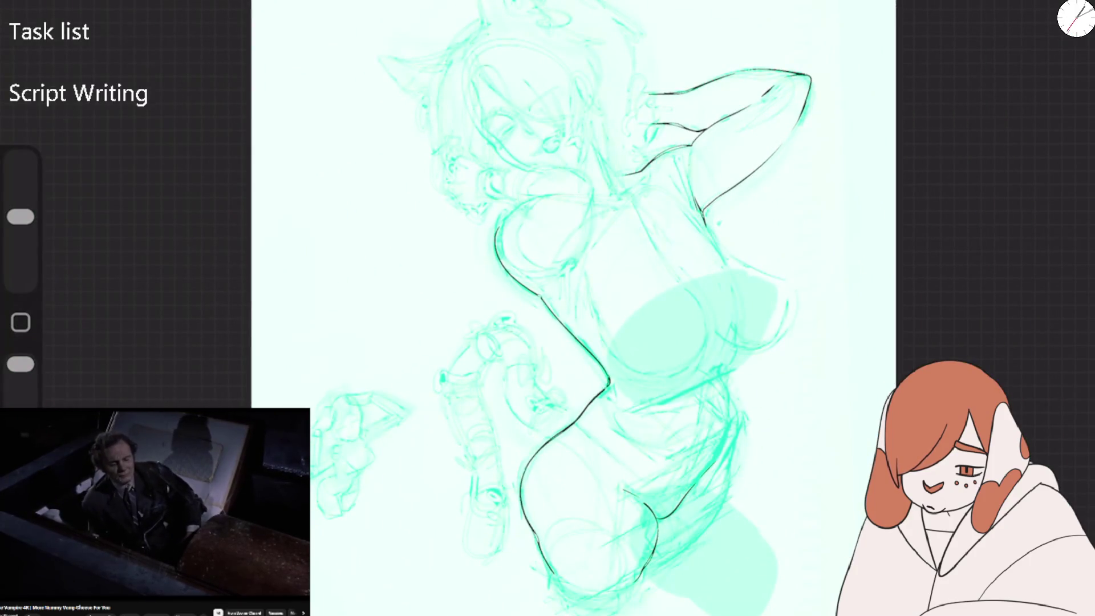
Flip the canvas horizontally and ink the curve of the bent front arm in black.
{"action": "left_click", "coordinate": [108, 320]}
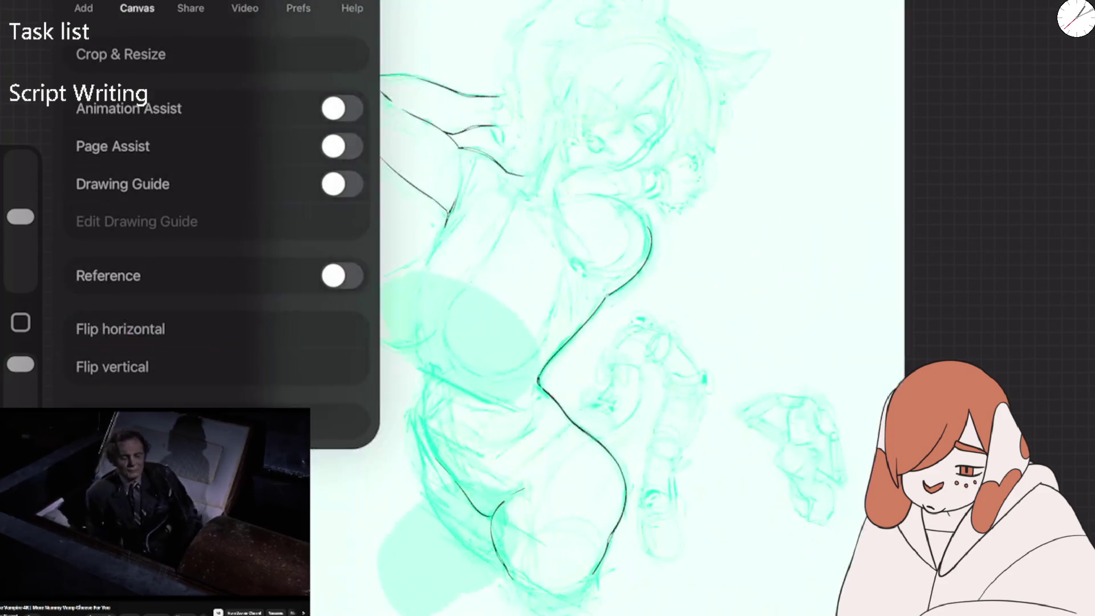
{"action": "scroll", "coordinate": [513, 285], "scroll_direction": "up", "scroll_amount": 5}
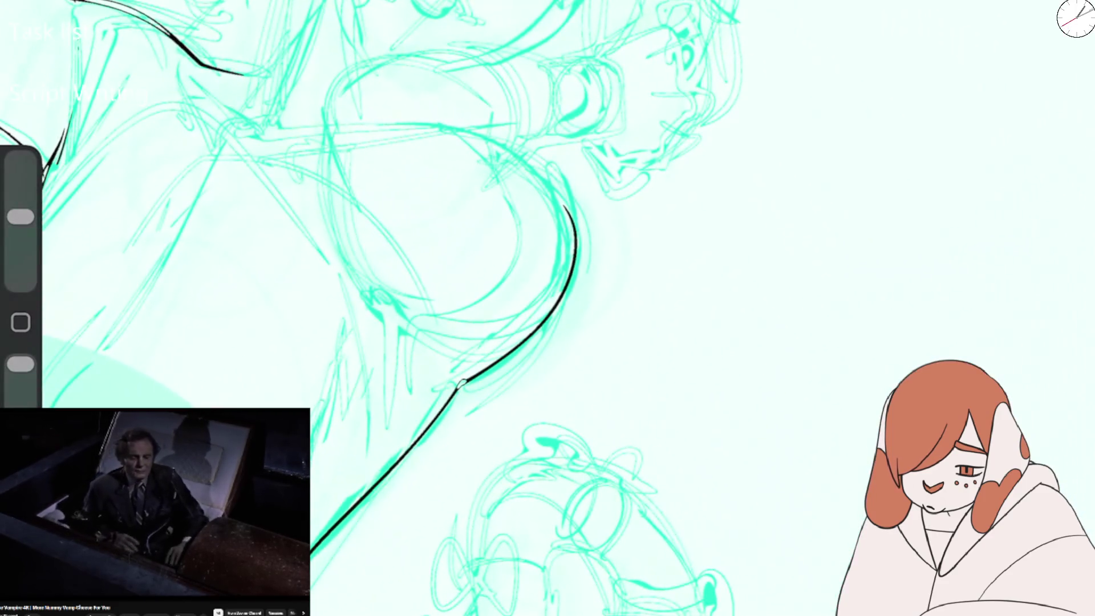
{"action": "left_click_drag", "start_coordinate": [356, 69], "coordinate": [353, 200]}
{"action": "left_click_drag", "start_coordinate": [327, 140], "coordinate": [359, 290]}
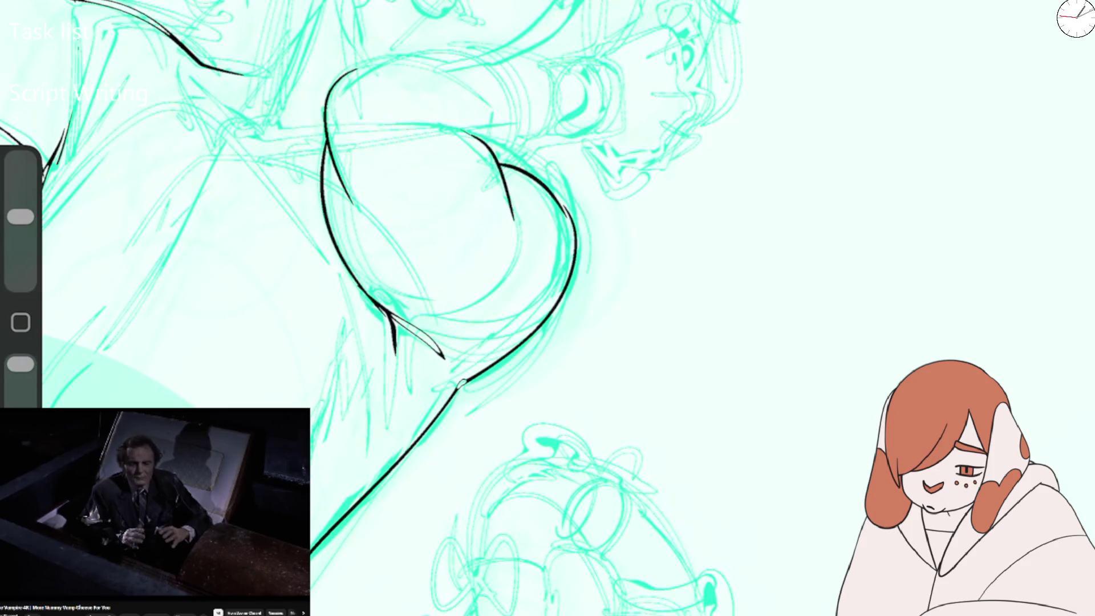
Ink the upper arm's top curve, the forearm edge to the wrist, and the fist's knuckles.
{"action": "left_click_drag", "start_coordinate": [456, 285], "coordinate": [399, 371]}
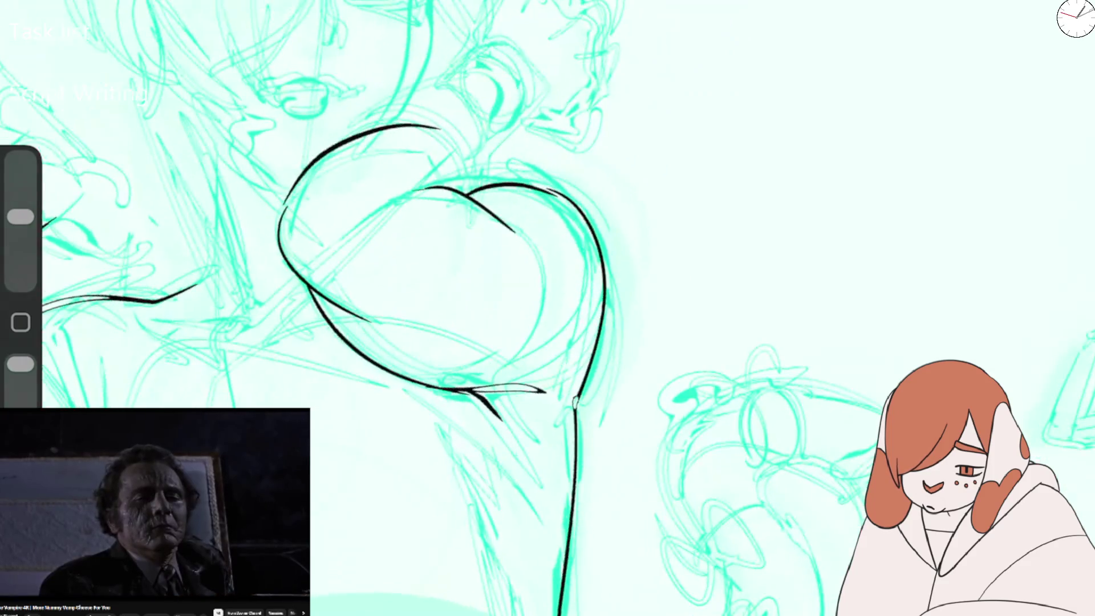
{"action": "left_click_drag", "start_coordinate": [287, 200], "coordinate": [419, 97]}
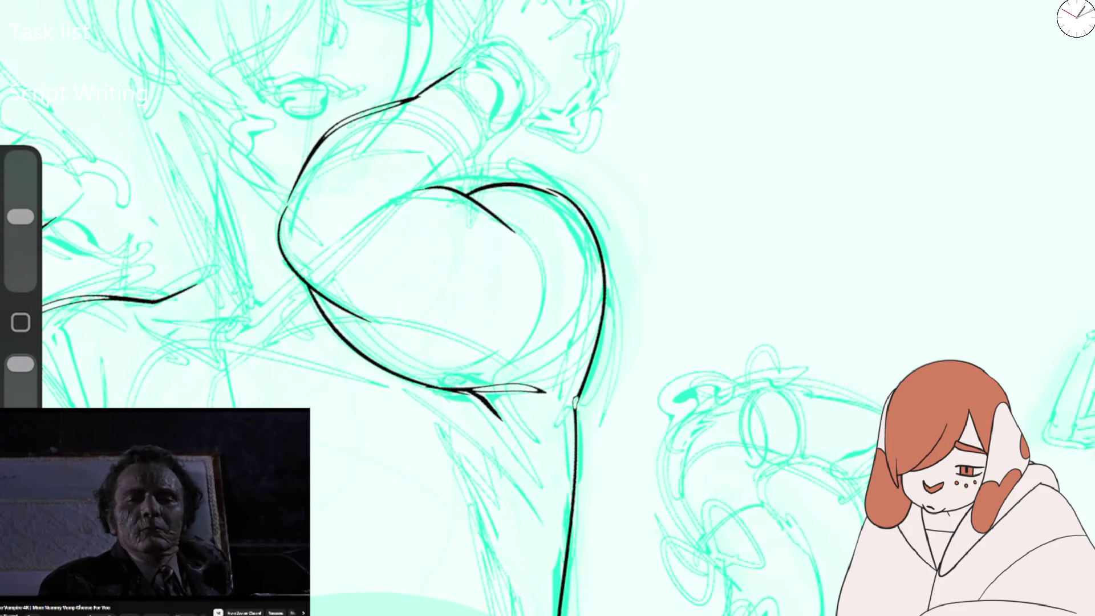
{"action": "mouse_move", "coordinate": [463, 191]}
{"action": "left_mouse_down"}
{"action": "mouse_move", "coordinate": [509, 120]}
{"action": "mouse_move", "coordinate": [547, 124]}
{"action": "left_mouse_up"}
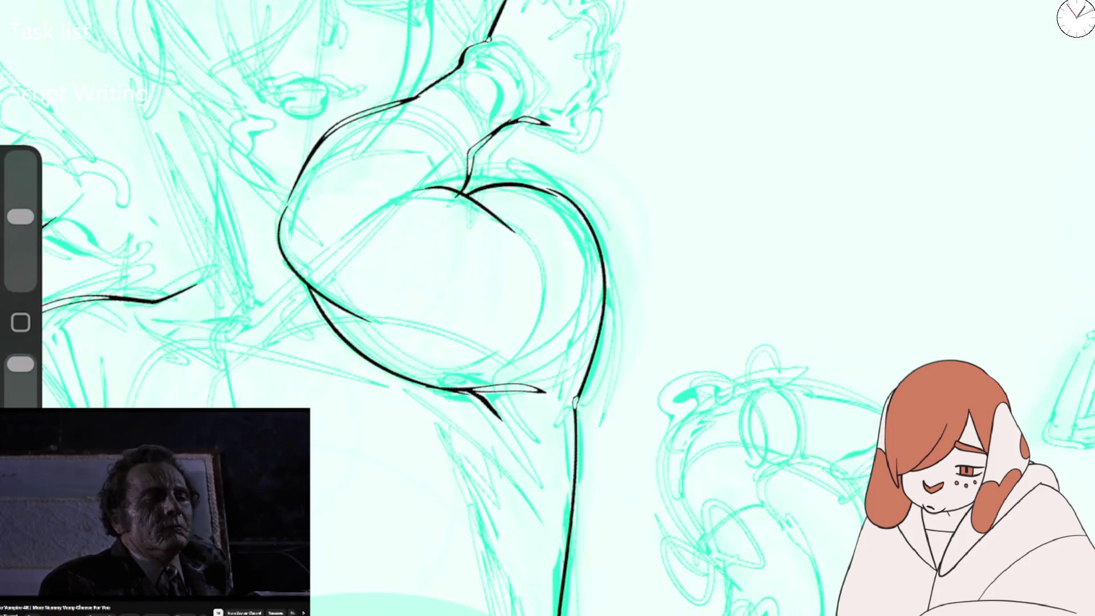
{"action": "mouse_move", "coordinate": [536, 25]}
{"action": "left_mouse_down"}
{"action": "mouse_move", "coordinate": [543, 0]}
{"action": "mouse_move", "coordinate": [587, 105]}
{"action": "mouse_move", "coordinate": [584, 146]}
{"action": "left_mouse_up"}
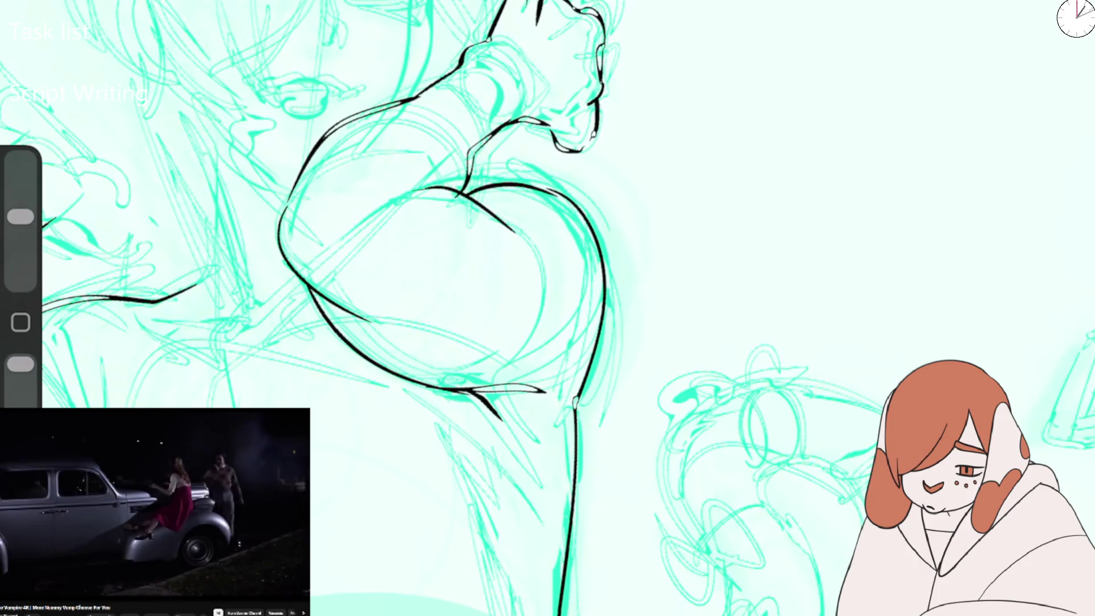
{"action": "scroll", "coordinate": [547, 308], "scroll_direction": "down", "scroll_amount": 5}
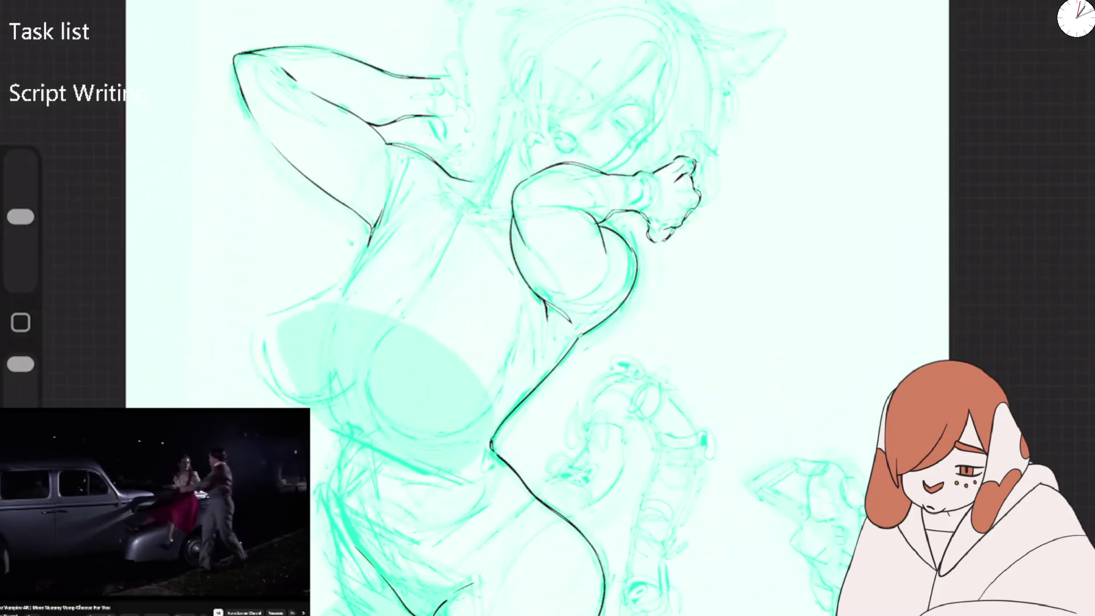
Erase the stray black ink on the arm line near the fist.
{"action": "scroll", "coordinate": [547, 308], "scroll_direction": "up", "scroll_amount": 5}
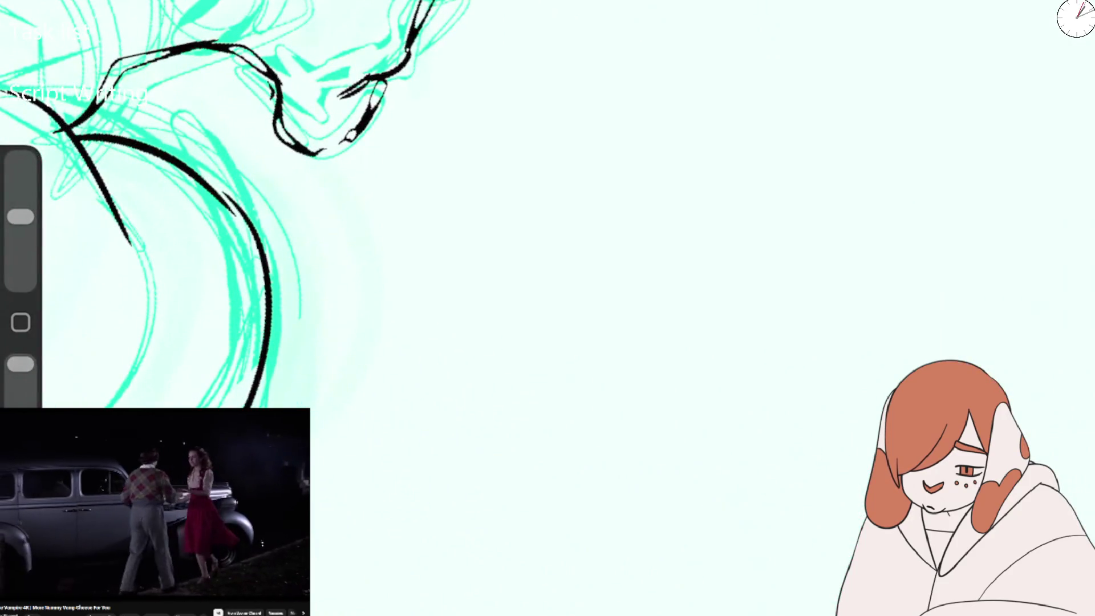
{"action": "scroll", "coordinate": [548, 308], "scroll_direction": "down", "scroll_amount": 3}
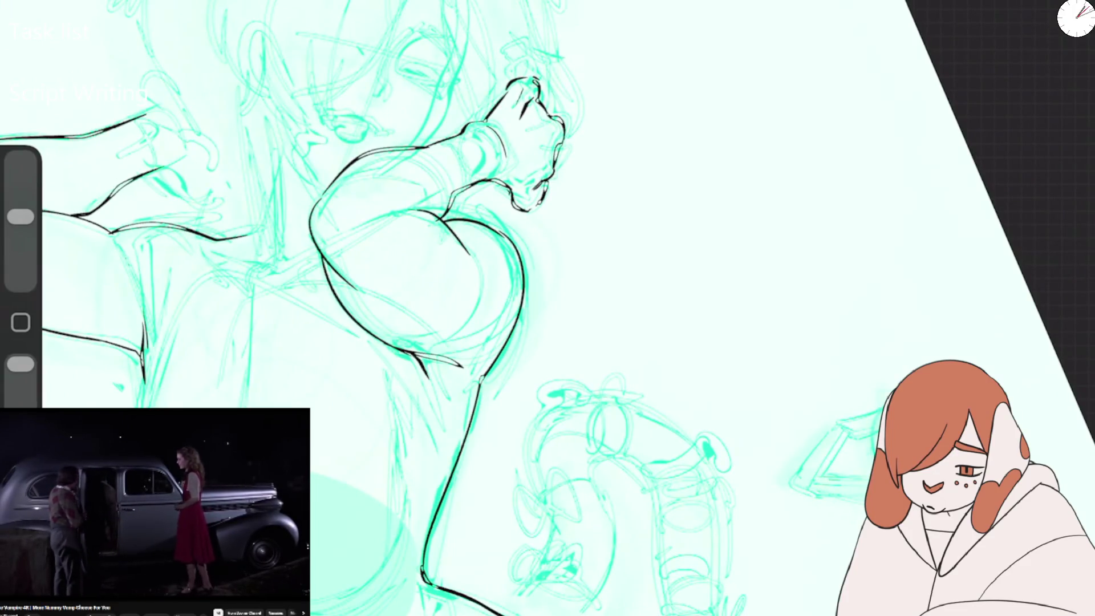
{"action": "scroll", "coordinate": [547, 308], "scroll_direction": "up", "scroll_amount": 3}
{"action": "mouse_move", "coordinate": [493, 77]}
{"action": "left_mouse_down"}
{"action": "mouse_move", "coordinate": [476, 98]}
{"action": "mouse_move", "coordinate": [422, 112]}
{"action": "left_mouse_up"}
{"action": "left_click_drag", "start_coordinate": [20, 405], "coordinate": [21, 364]}
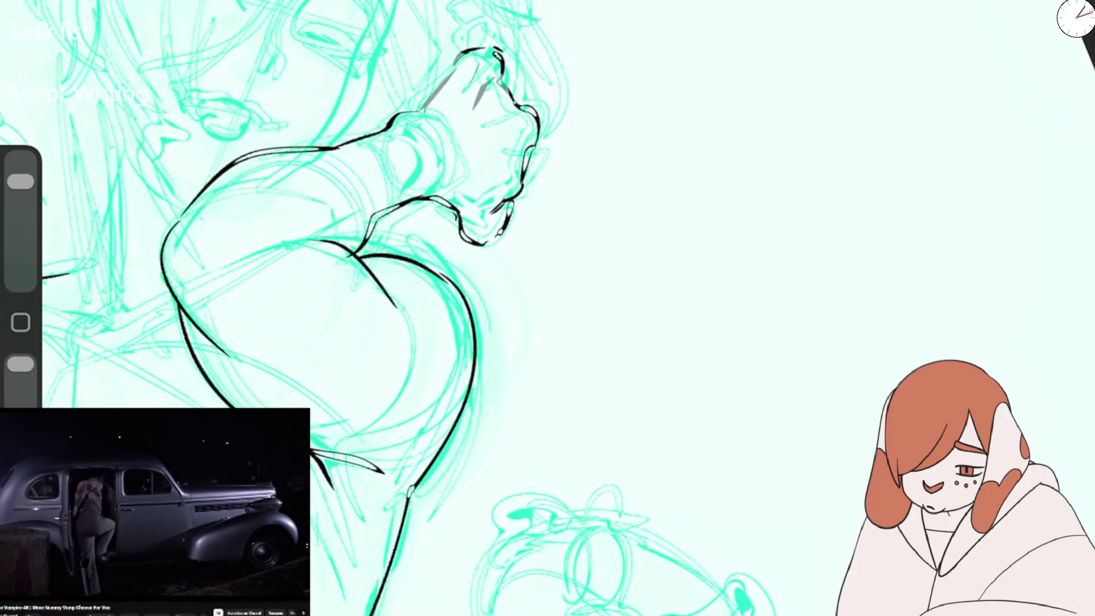
{"action": "left_click_drag", "start_coordinate": [448, 80], "coordinate": [399, 116]}
{"action": "left_click_drag", "start_coordinate": [456, 51], "coordinate": [501, 85]}
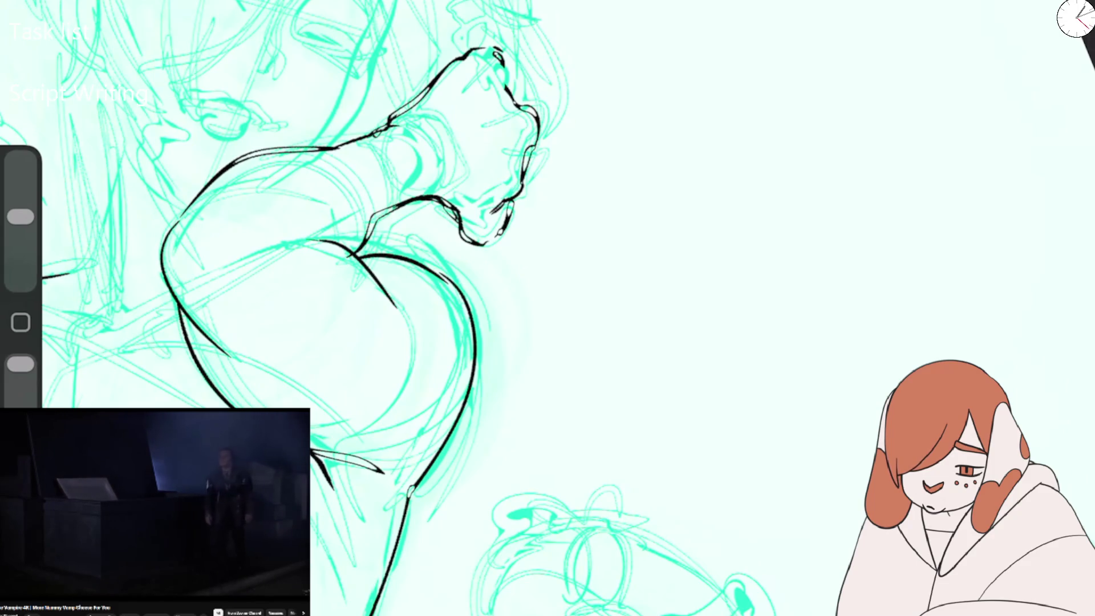
Redraw the black contour along the fist's outline.
{"action": "left_click_drag", "start_coordinate": [496, 61], "coordinate": [517, 108]}
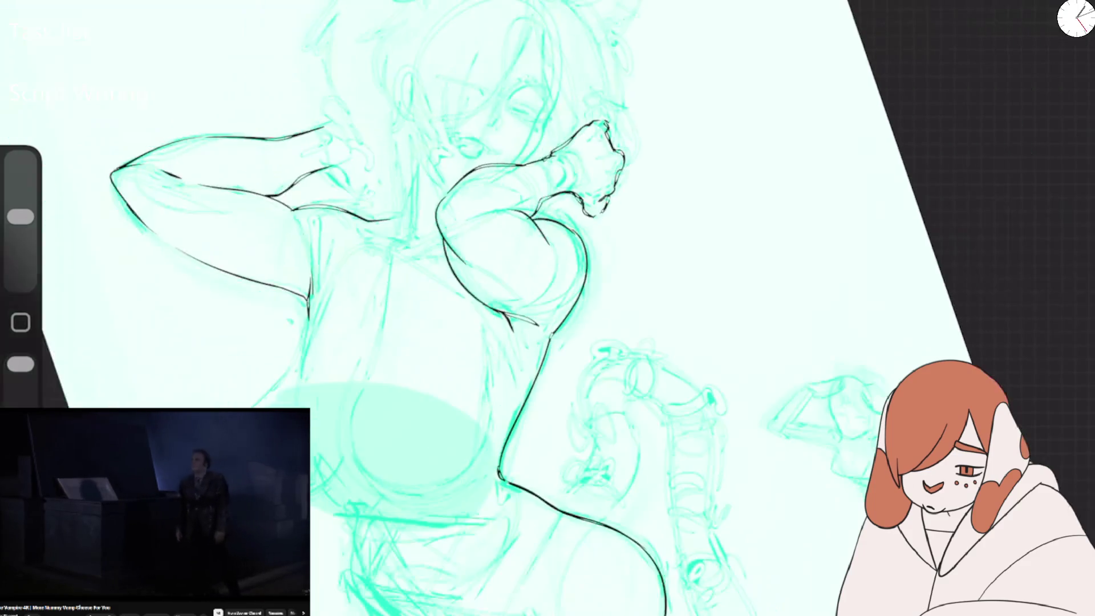
{"action": "scroll", "coordinate": [547, 308], "scroll_direction": "up", "scroll_amount": 5}
{"action": "scroll", "coordinate": [548, 308], "scroll_direction": "up", "scroll_amount": 2}
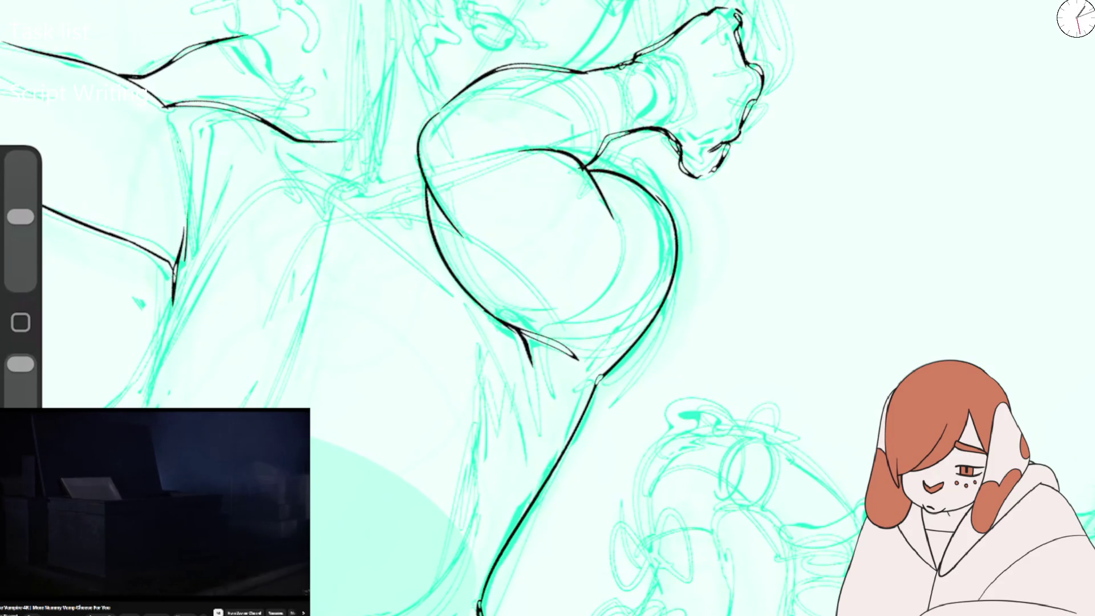
{"action": "scroll", "coordinate": [548, 308], "scroll_direction": "up", "scroll_amount": 3}
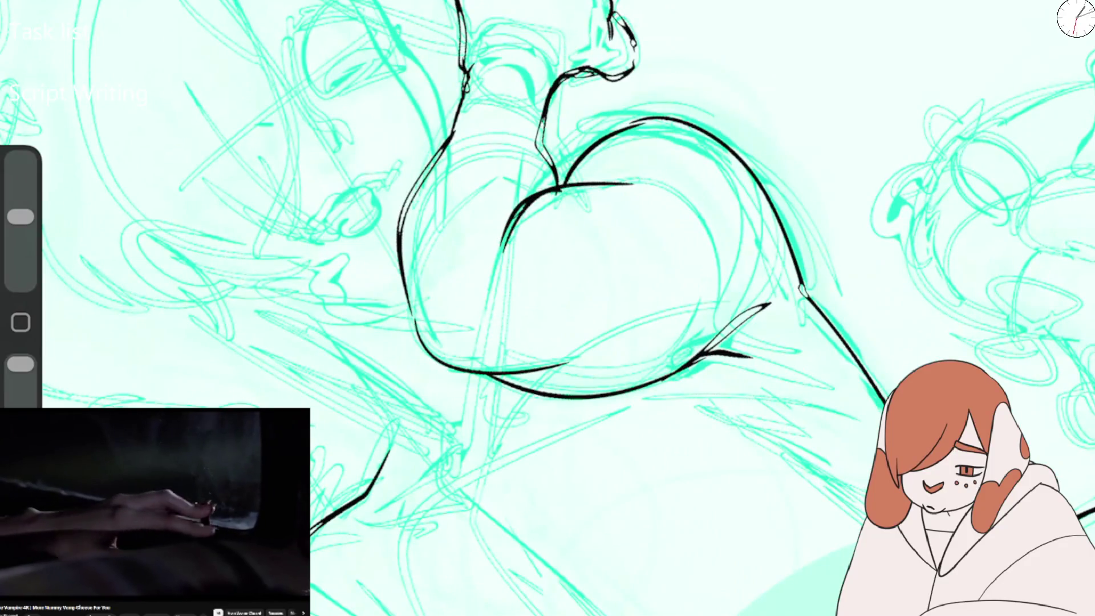
{"action": "scroll", "coordinate": [548, 308], "scroll_direction": "down", "scroll_amount": 2}
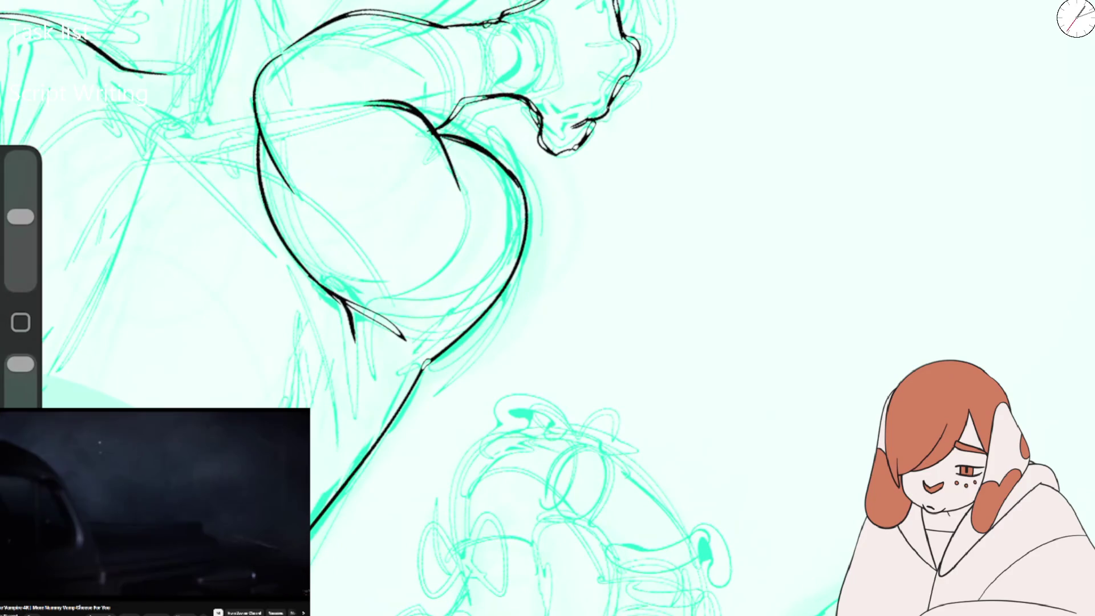
{"action": "scroll", "coordinate": [548, 308], "scroll_direction": "down", "scroll_amount": 3}
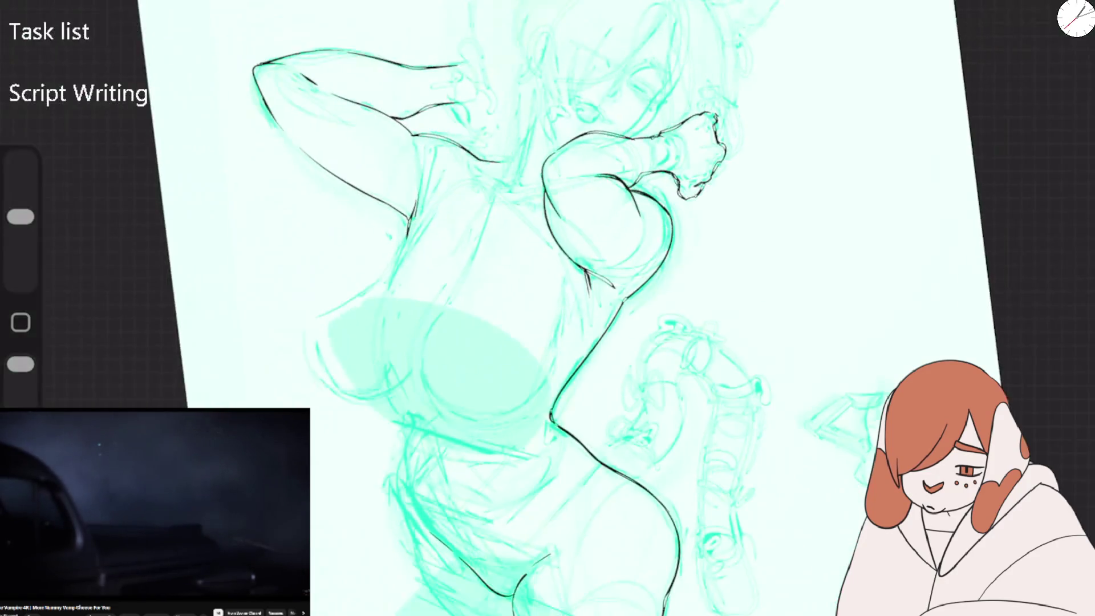
Erase the unwanted black stroke on the arm and extend the line further down.
{"action": "scroll", "coordinate": [548, 307], "scroll_direction": "up", "scroll_amount": 3}
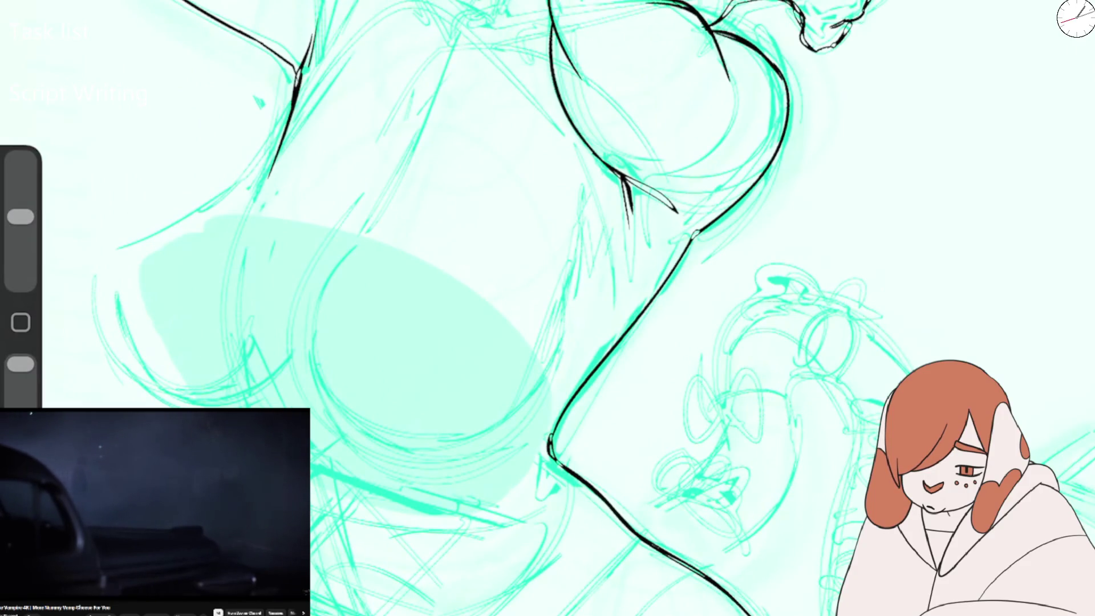
{"action": "key", "text": "e"}
{"action": "left_click_drag", "start_coordinate": [305, 52], "coordinate": [271, 174]}
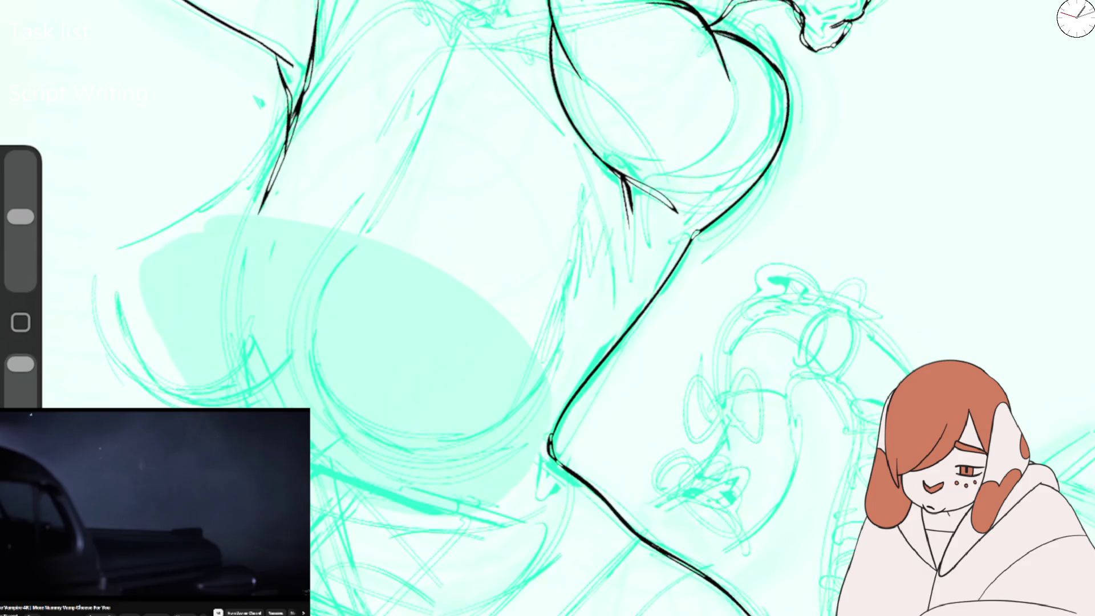
{"action": "key", "text": "b"}
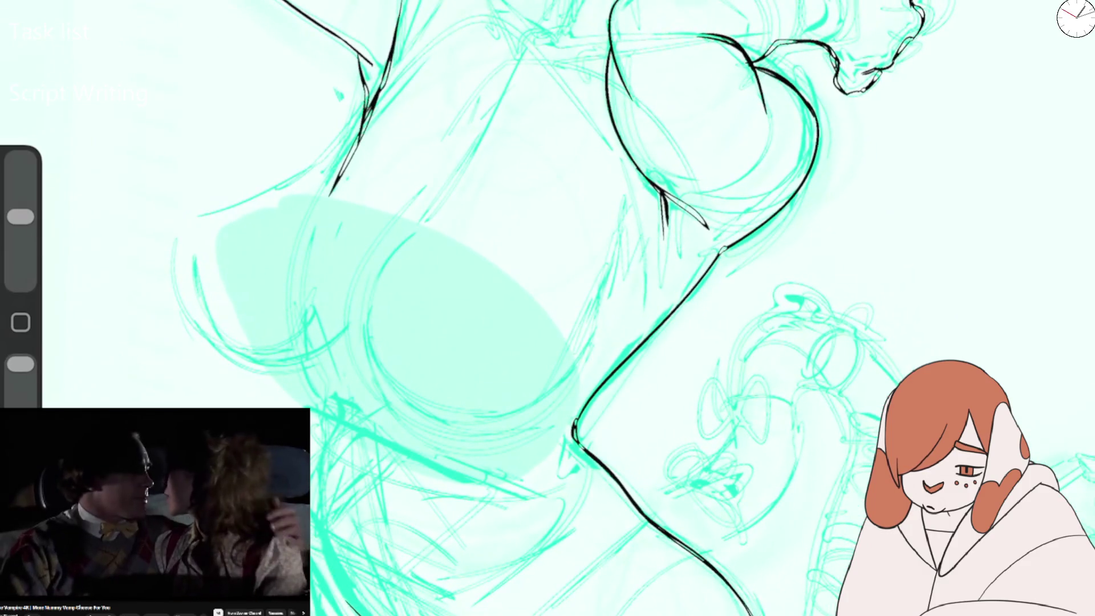
{"action": "key", "text": "e"}
{"action": "left_click_drag", "start_coordinate": [360, 130], "coordinate": [330, 194]}
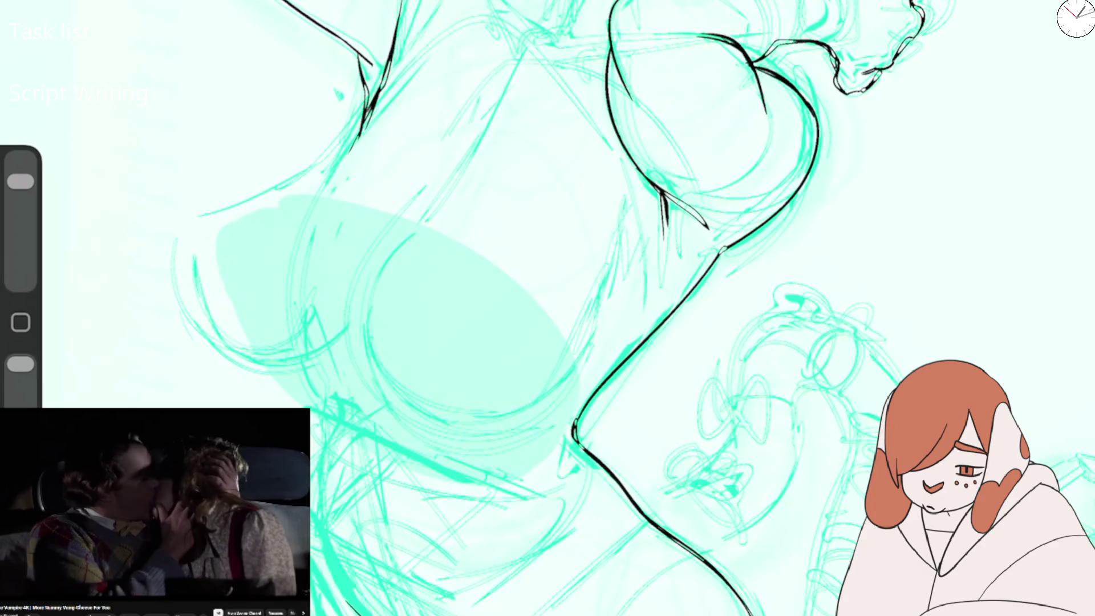
{"action": "left_click_drag", "start_coordinate": [370, 109], "coordinate": [340, 169]}
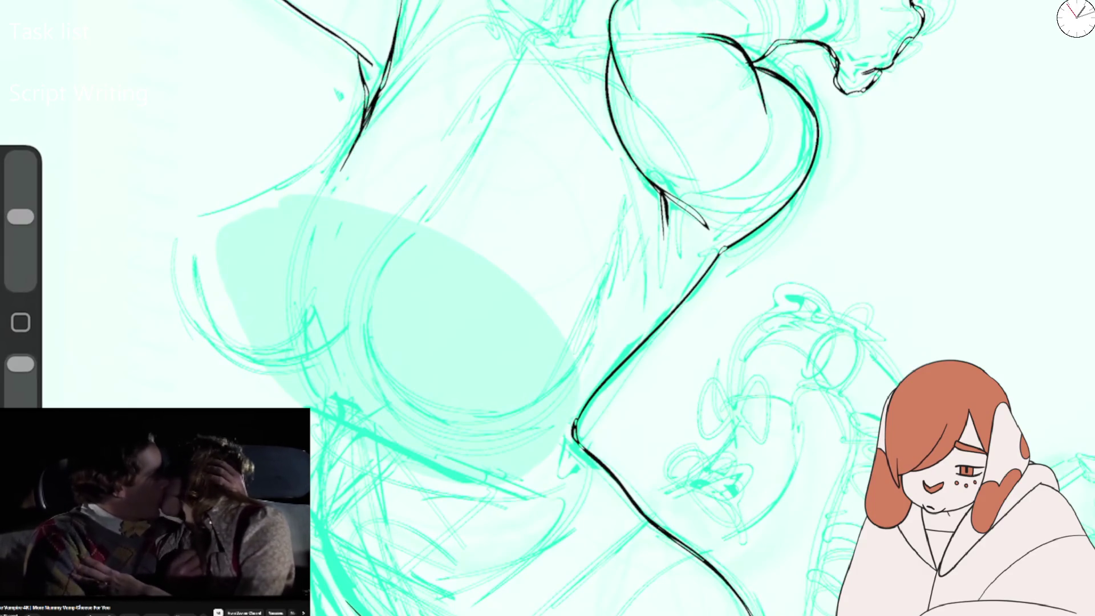
Ink new chest and armpit outlines, shrinking the brush to about 22% and undoing a thin stray stroke.
{"action": "left_click_drag", "start_coordinate": [571, 228], "coordinate": [445, 354]}
{"action": "left_click_drag", "start_coordinate": [425, 140], "coordinate": [497, 47]}
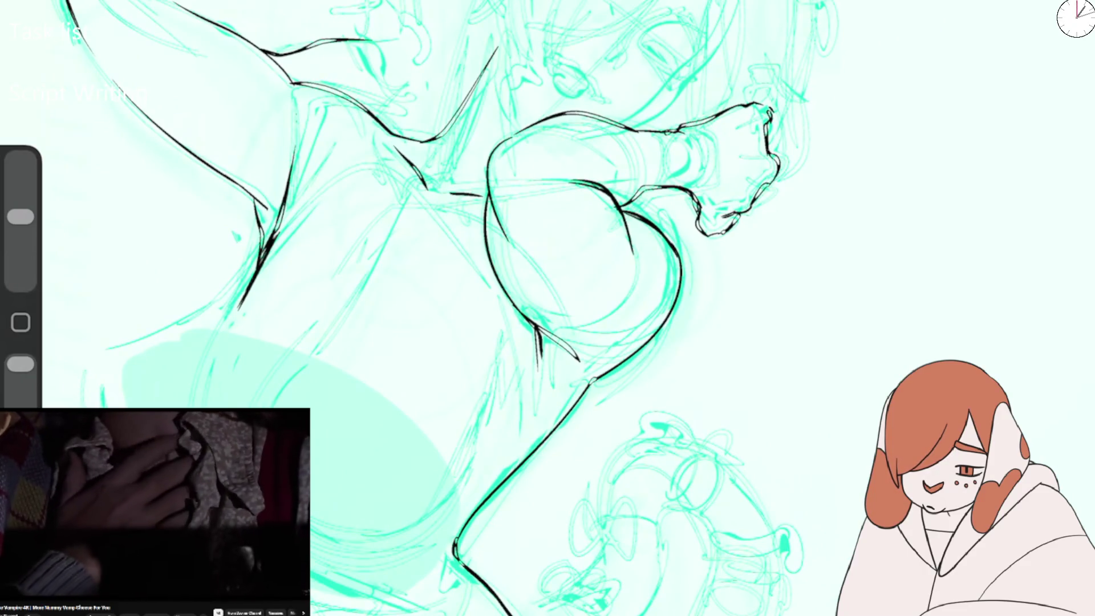
{"action": "left_click_drag", "start_coordinate": [451, 193], "coordinate": [482, 195]}
{"action": "left_click_drag", "start_coordinate": [499, 20], "coordinate": [487, 125]}
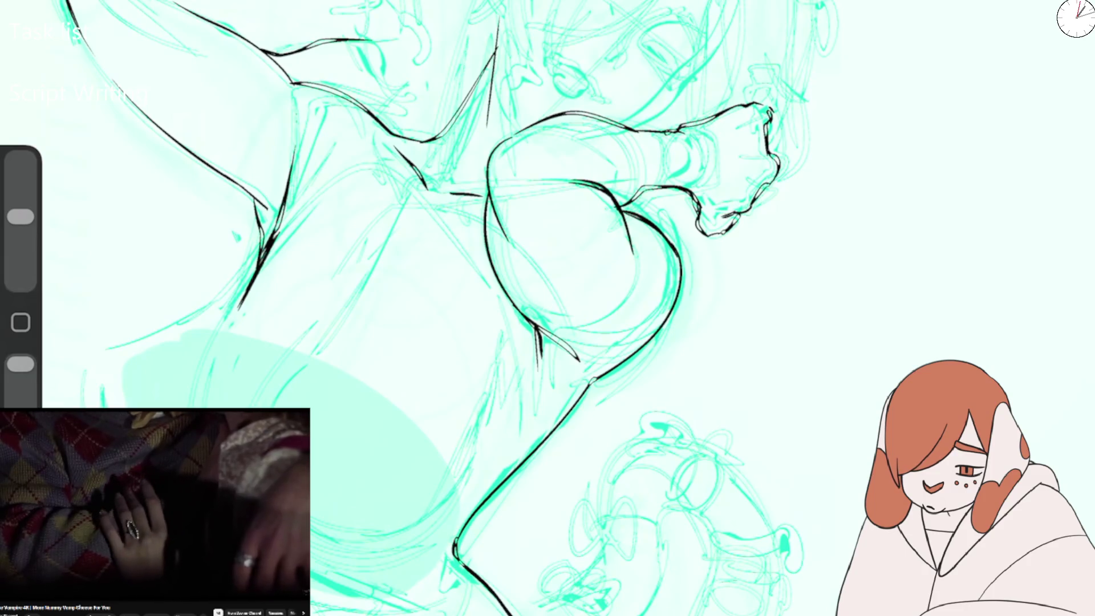
{"action": "left_click_drag", "start_coordinate": [20, 216], "coordinate": [20, 223]}
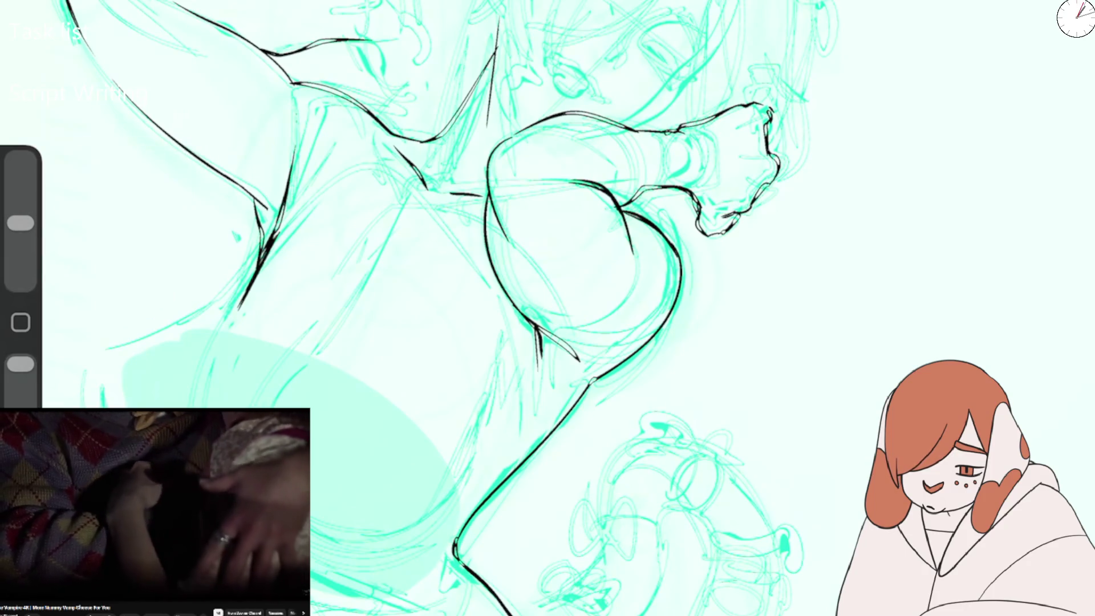
{"action": "key", "text": "ctrl+z"}
{"action": "scroll", "coordinate": [547, 308], "scroll_direction": "up", "scroll_amount": 3}
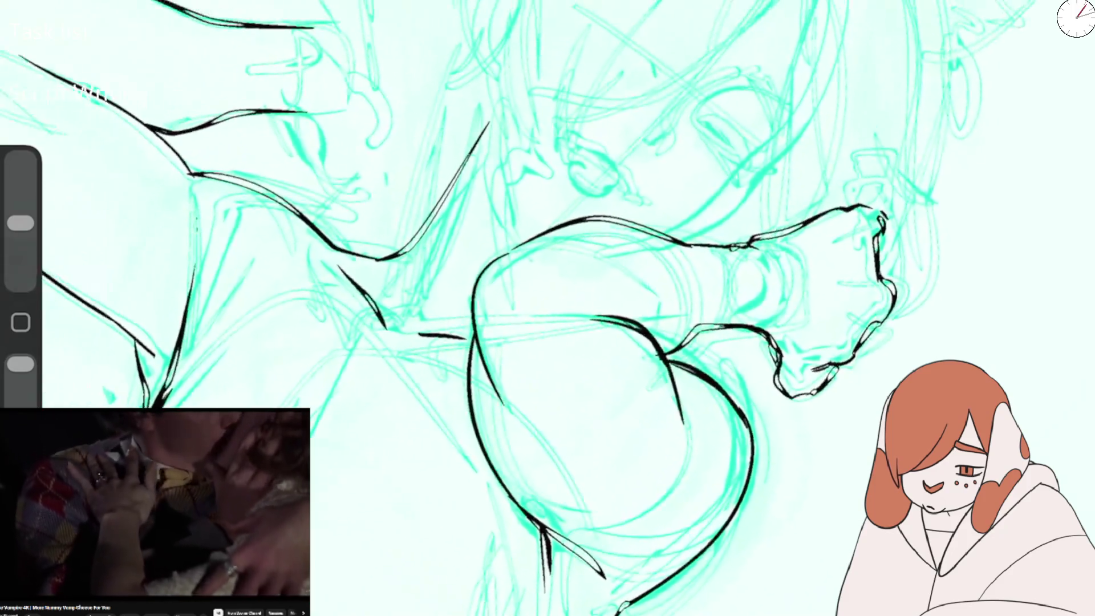
Ink the top of the head, hair side, top edge and bangs over the eyes, undoing the ear strokes.
{"action": "scroll", "coordinate": [548, 308], "scroll_direction": "up", "scroll_amount": 1}
{"action": "mouse_move", "coordinate": [21, 223]}
{"action": "left_mouse_down"}
{"action": "mouse_move", "coordinate": [21, 181]}
{"action": "mouse_move", "coordinate": [21, 223]}
{"action": "left_mouse_up"}
{"action": "mouse_move", "coordinate": [516, 4]}
{"action": "left_mouse_down"}
{"action": "mouse_move", "coordinate": [464, 56]}
{"action": "mouse_move", "coordinate": [481, 111]}
{"action": "mouse_move", "coordinate": [467, 25]}
{"action": "mouse_move", "coordinate": [508, 33]}
{"action": "mouse_move", "coordinate": [491, 72]}
{"action": "left_mouse_up"}
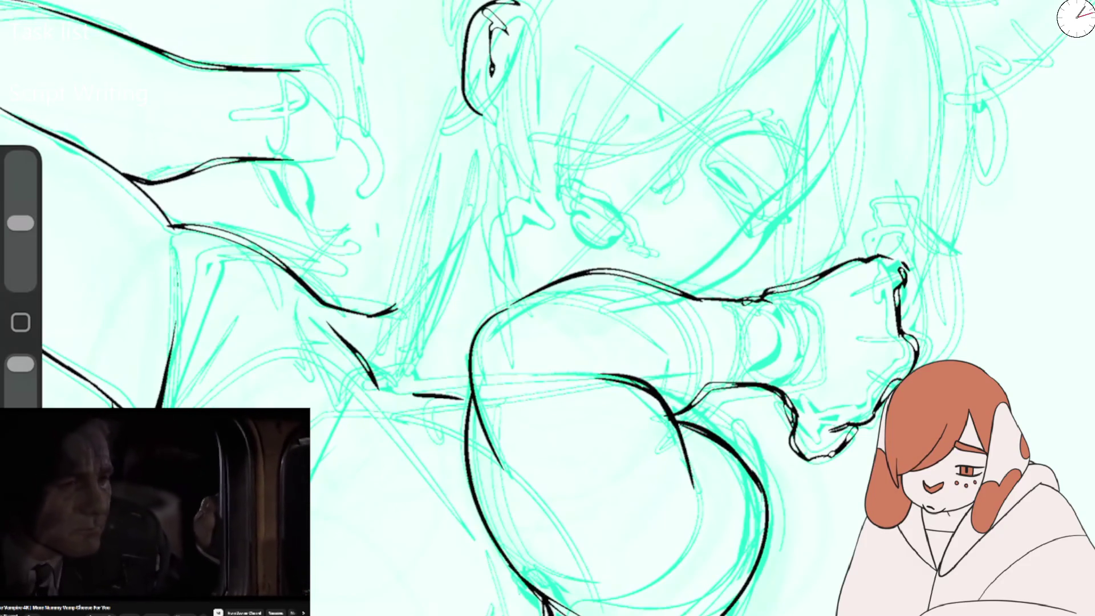
{"action": "key", "text": "ctrl+z"}
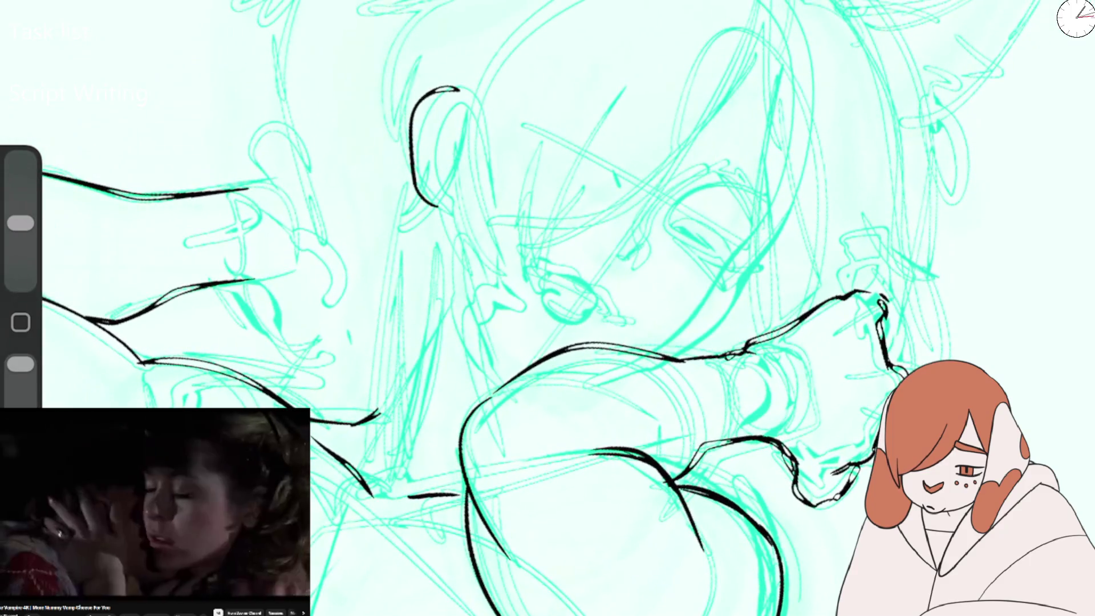
{"action": "key", "text": "ctrl+z"}
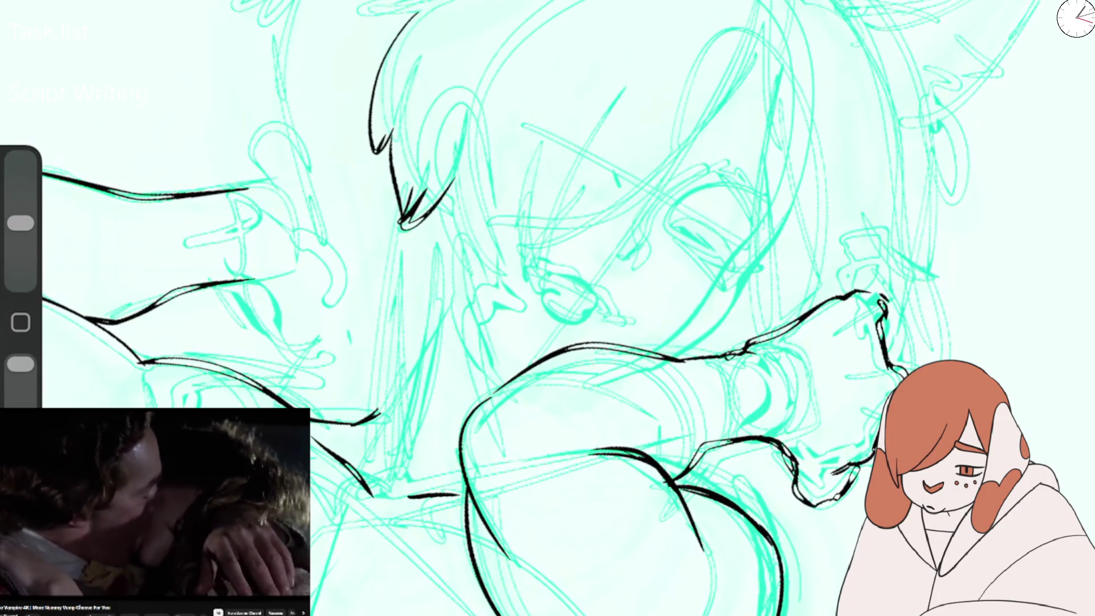
{"action": "left_click_drag", "start_coordinate": [469, 191], "coordinate": [448, 274]}
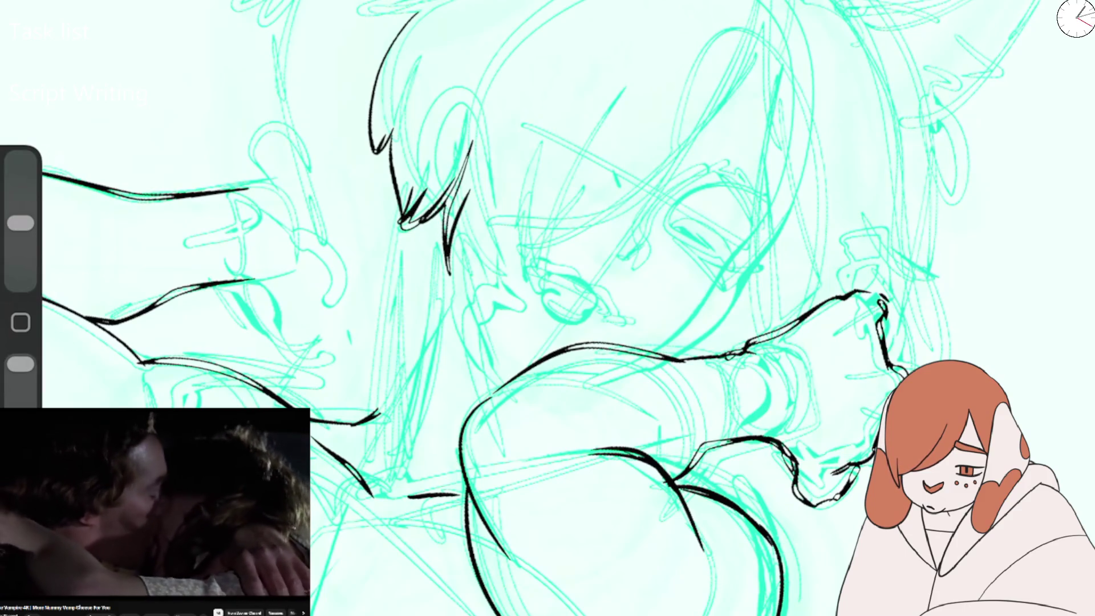
{"action": "left_click_drag", "start_coordinate": [422, 16], "coordinate": [363, 13]}
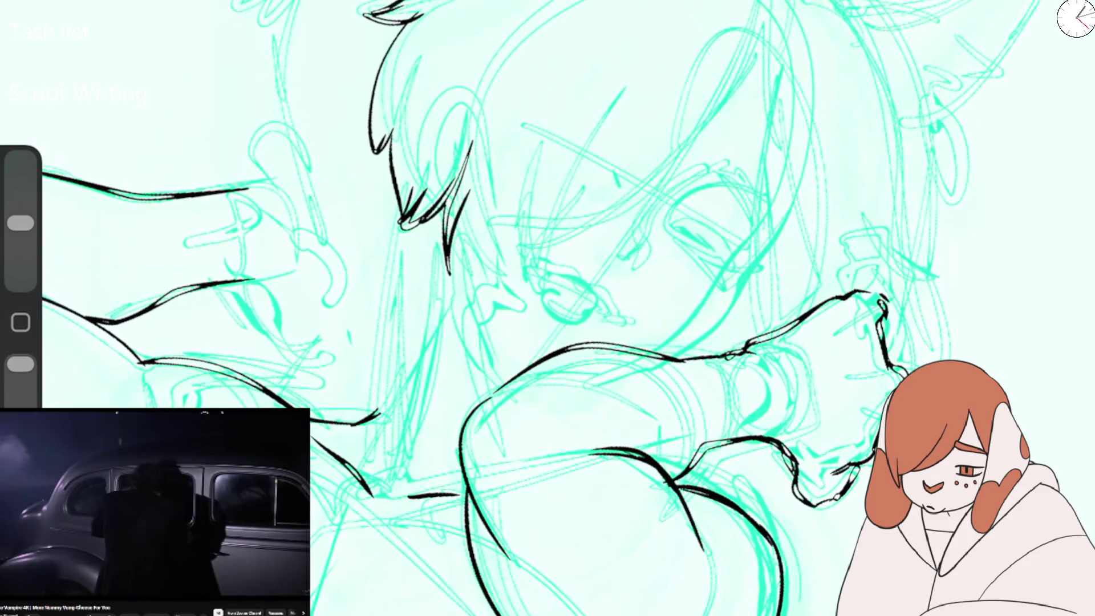
{"action": "mouse_move", "coordinate": [464, 268]}
{"action": "left_mouse_down"}
{"action": "mouse_move", "coordinate": [687, 128]}
{"action": "mouse_move", "coordinate": [584, 220]}
{"action": "left_mouse_up"}
{"action": "left_click_drag", "start_coordinate": [744, 46], "coordinate": [587, 219]}
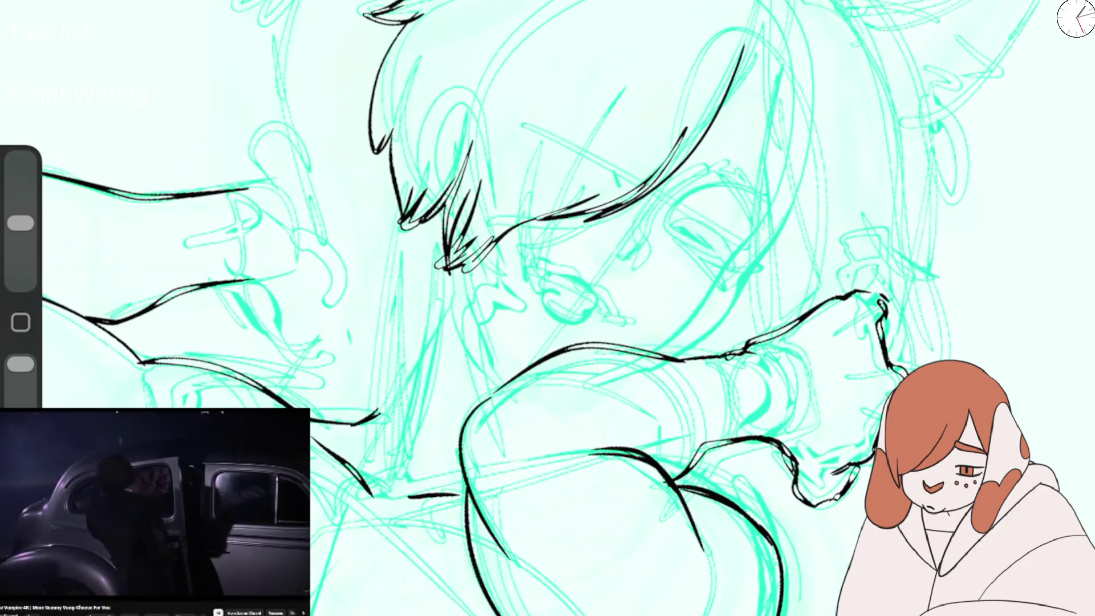
Ink hair strands and two lines along the right side of the face.
{"action": "left_click_drag", "start_coordinate": [703, 128], "coordinate": [633, 197]}
{"action": "left_click_drag", "start_coordinate": [744, 77], "coordinate": [742, 164]}
{"action": "left_click_drag", "start_coordinate": [753, 237], "coordinate": [715, 302]}
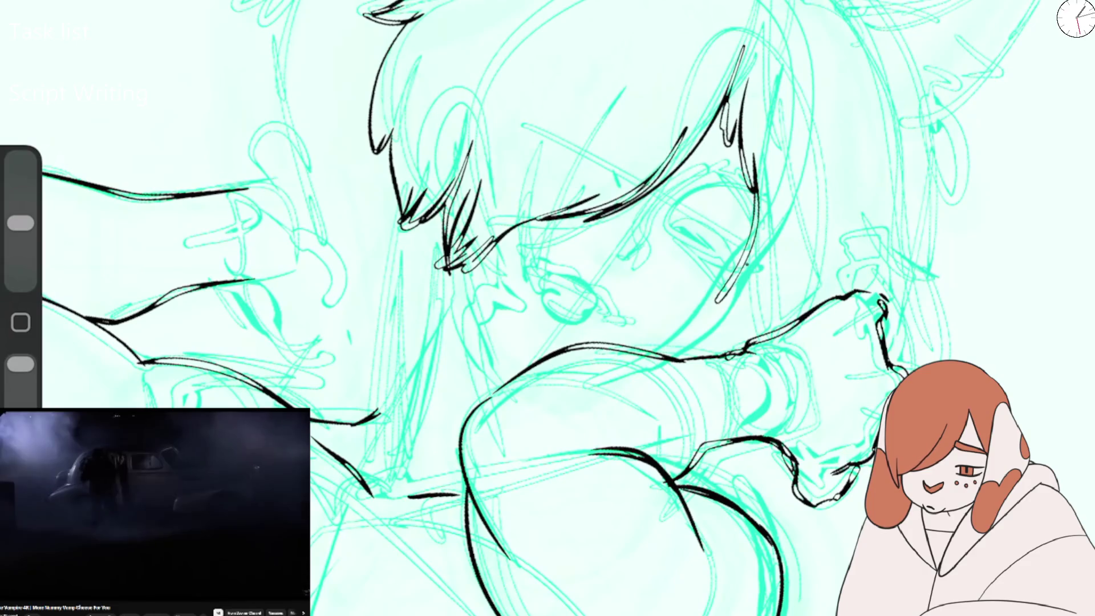
{"action": "left_click_drag", "start_coordinate": [773, 193], "coordinate": [712, 314]}
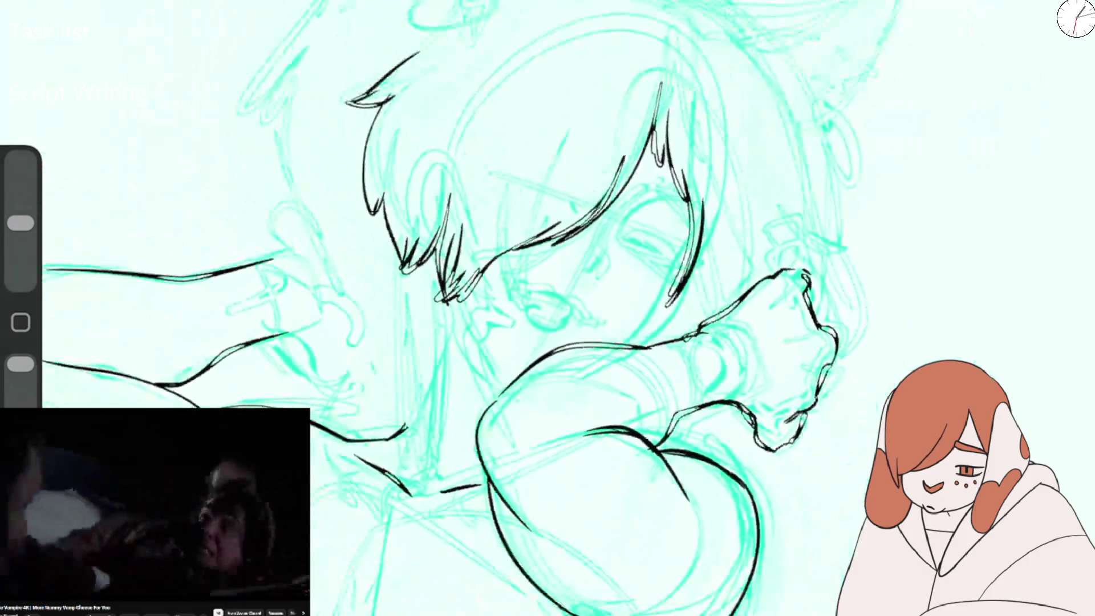
{"action": "left_click_drag", "start_coordinate": [804, 275], "coordinate": [759, 444]}
Erase the black hair and face lines just drawn.
{"action": "left_click_drag", "start_coordinate": [354, 97], "coordinate": [405, 205]}
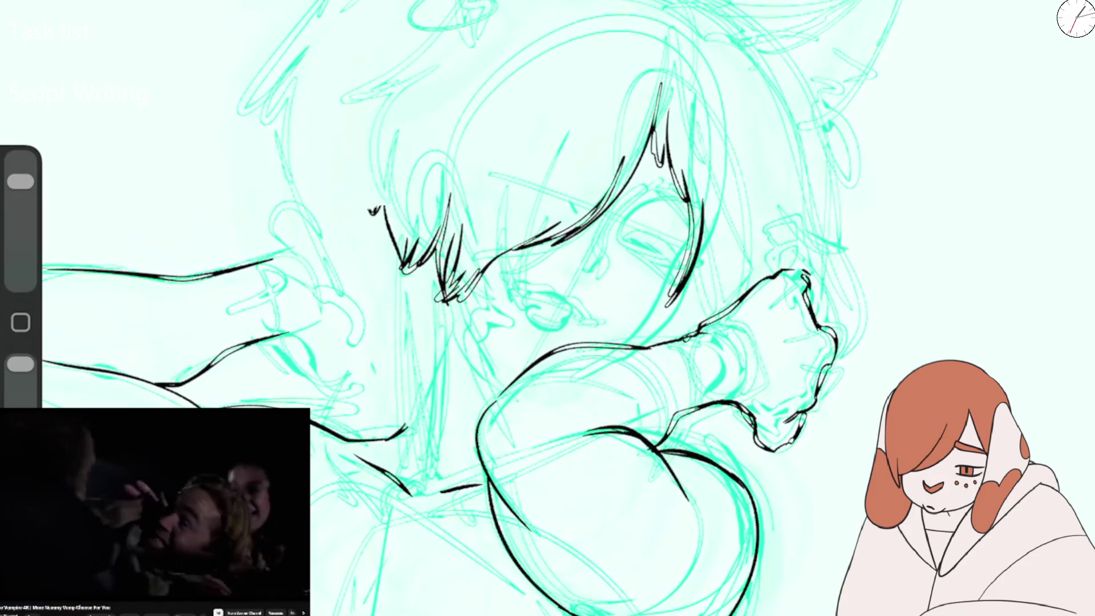
{"action": "left_click_drag", "start_coordinate": [399, 268], "coordinate": [559, 228]}
{"action": "left_click_drag", "start_coordinate": [655, 97], "coordinate": [559, 239]}
{"action": "left_click_drag", "start_coordinate": [661, 137], "coordinate": [695, 302]}
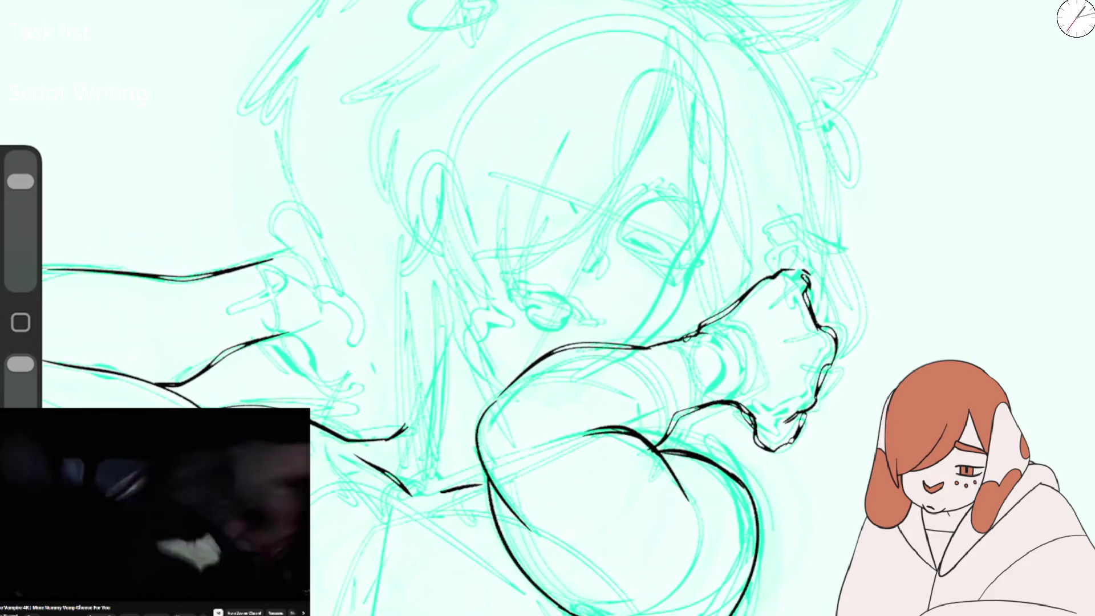
Flip the canvas horizontally and ink the hooked cheek line, a hooked hair strand and the bang tips.
{"action": "left_click", "coordinate": [120, 329]}
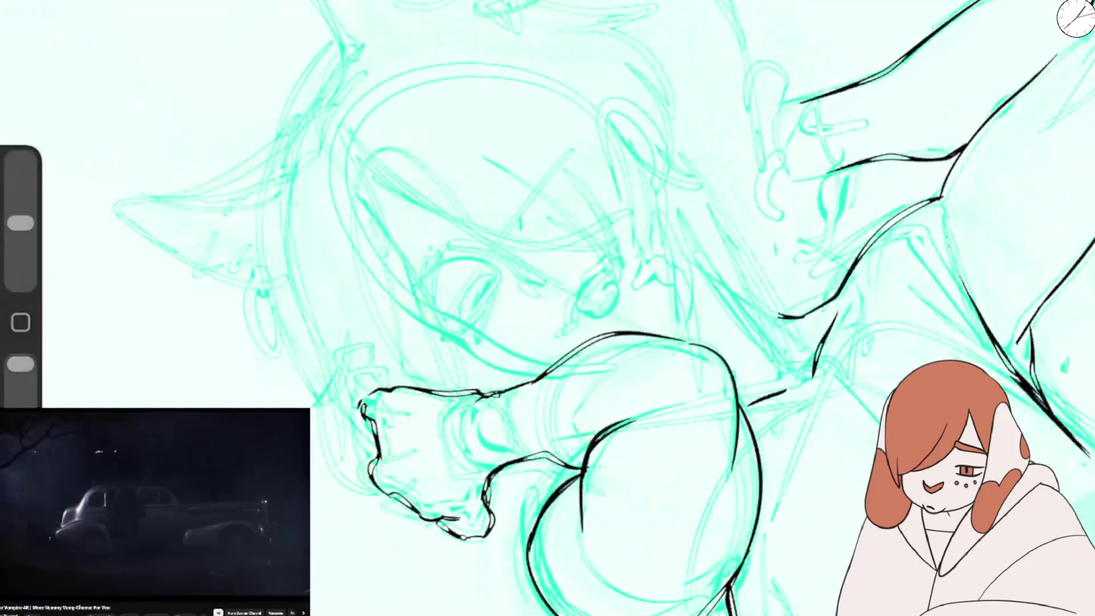
{"action": "scroll", "coordinate": [513, 285], "scroll_direction": "up", "scroll_amount": 5}
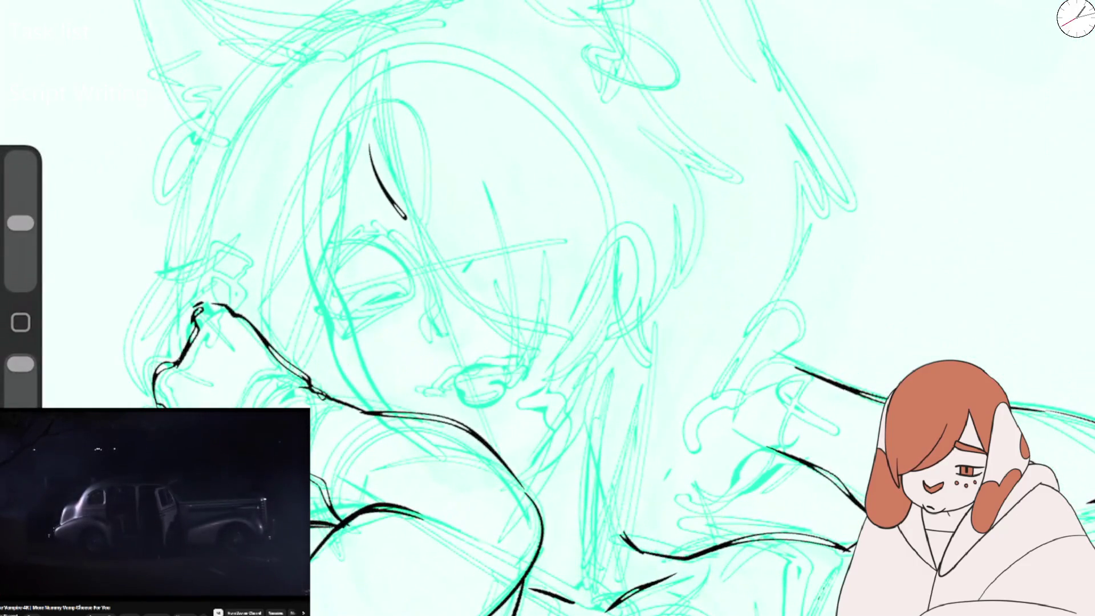
{"action": "left_click_drag", "start_coordinate": [442, 265], "coordinate": [519, 310]}
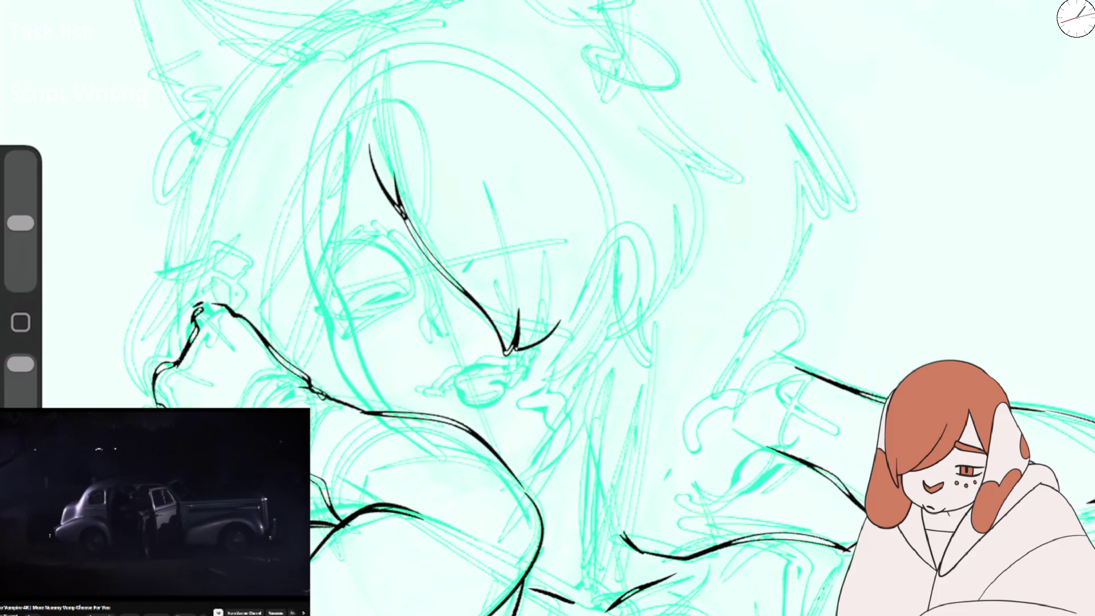
{"action": "left_click_drag", "start_coordinate": [641, 128], "coordinate": [690, 256]}
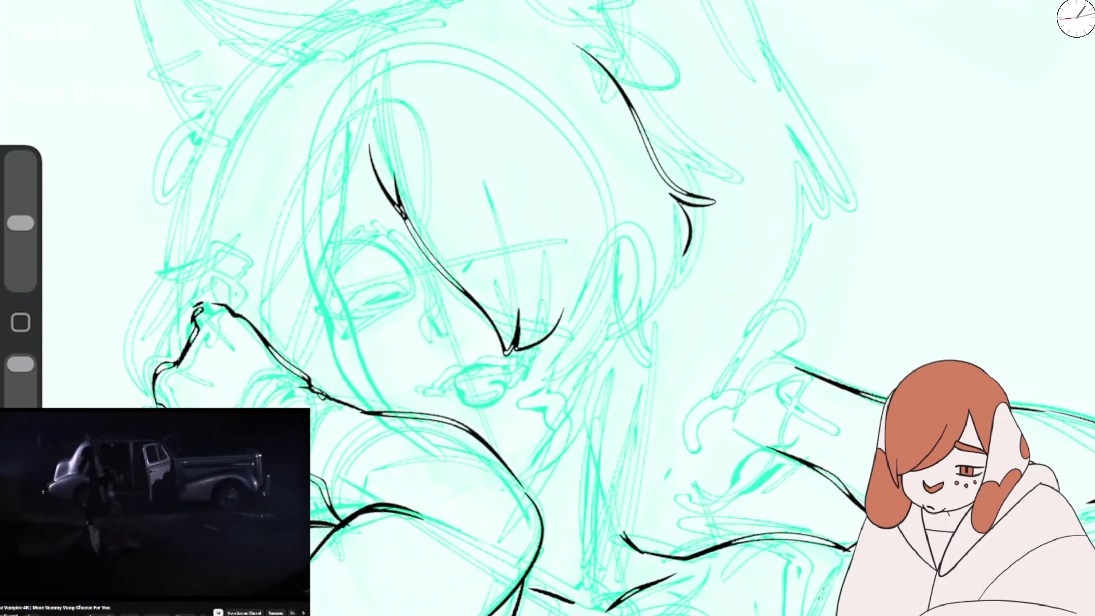
{"action": "key", "text": "ctrl+z"}
{"action": "left_click_drag", "start_coordinate": [604, 60], "coordinate": [693, 172]}
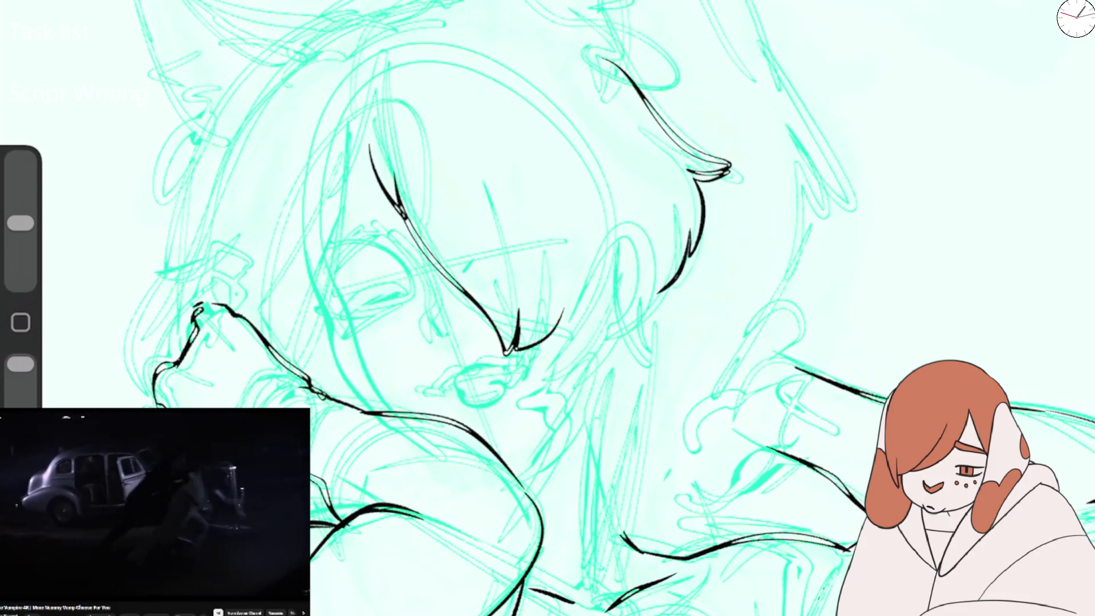
{"action": "left_click_drag", "start_coordinate": [564, 310], "coordinate": [647, 350]}
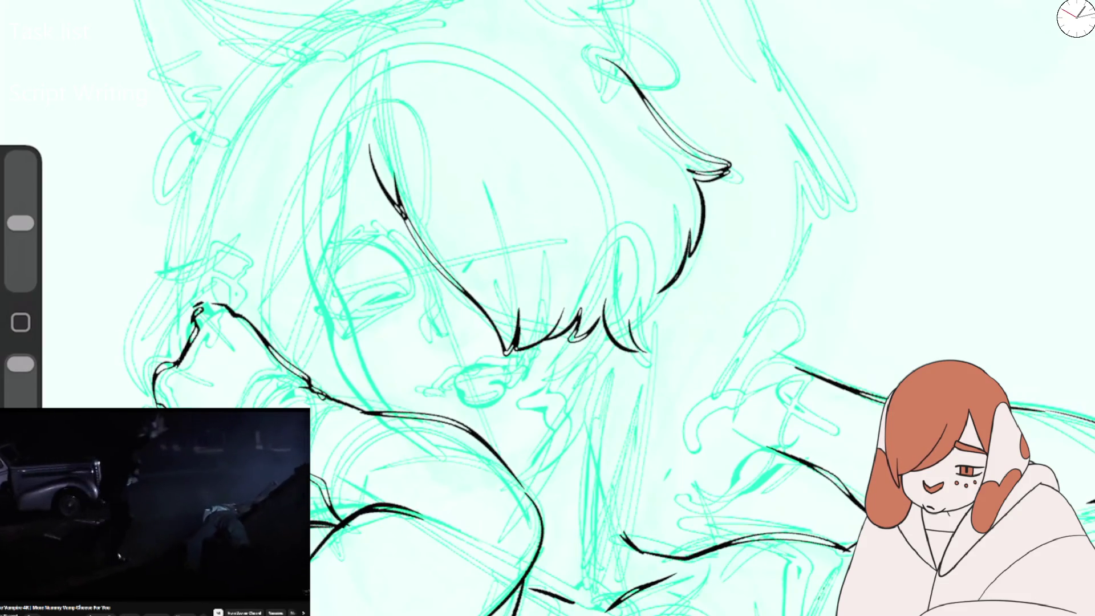
{"action": "left_click_drag", "start_coordinate": [662, 259], "coordinate": [656, 293]}
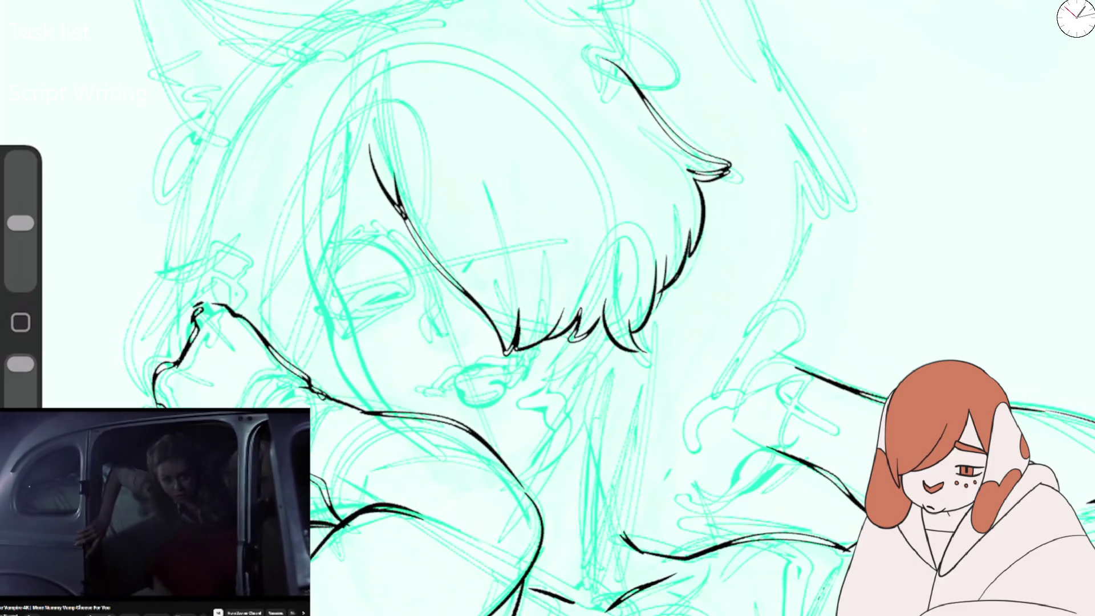
{"action": "scroll", "coordinate": [559, 399], "scroll_direction": "up", "scroll_amount": 5}
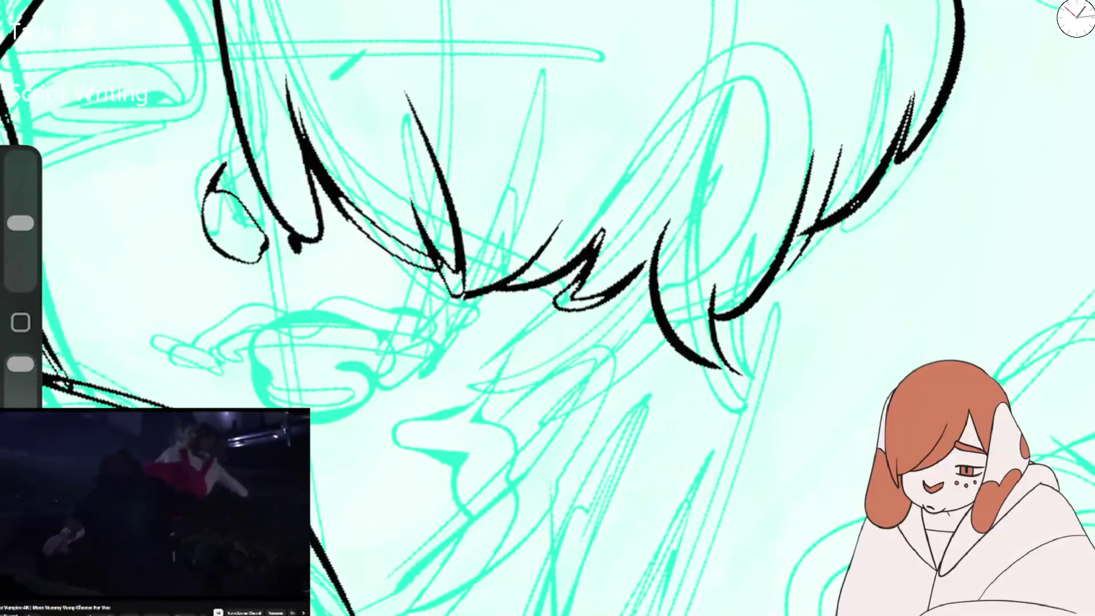
Ink the lips' parting line and a thick lower lip outline, then undo them.
{"action": "mouse_move", "coordinate": [168, 347]}
{"action": "left_mouse_down"}
{"action": "mouse_move", "coordinate": [262, 311]}
{"action": "mouse_move", "coordinate": [436, 329]}
{"action": "left_mouse_up"}
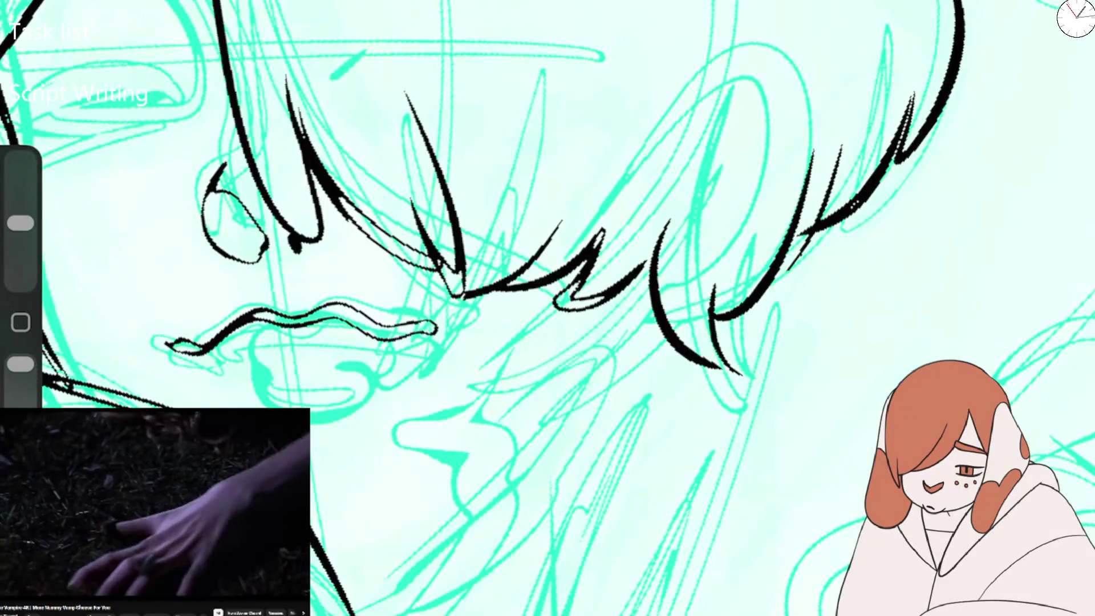
{"action": "left_click_drag", "start_coordinate": [234, 340], "coordinate": [305, 350]}
{"action": "left_click_drag", "start_coordinate": [214, 351], "coordinate": [422, 336]}
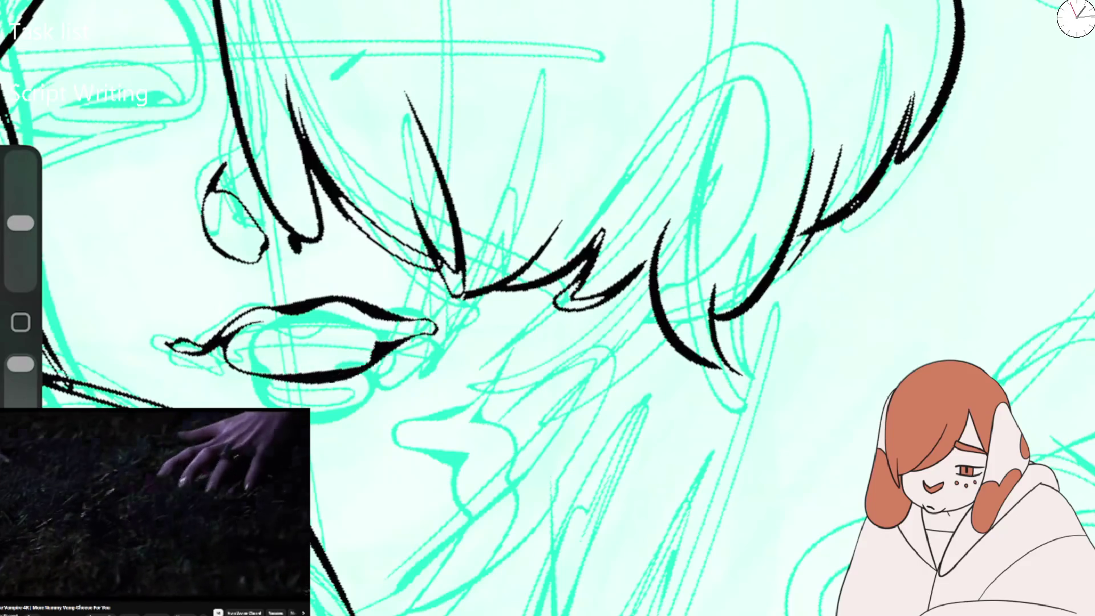
{"action": "left_click_drag", "start_coordinate": [245, 376], "coordinate": [431, 333]}
{"action": "scroll", "coordinate": [456, 319], "scroll_direction": "down", "scroll_amount": 5}
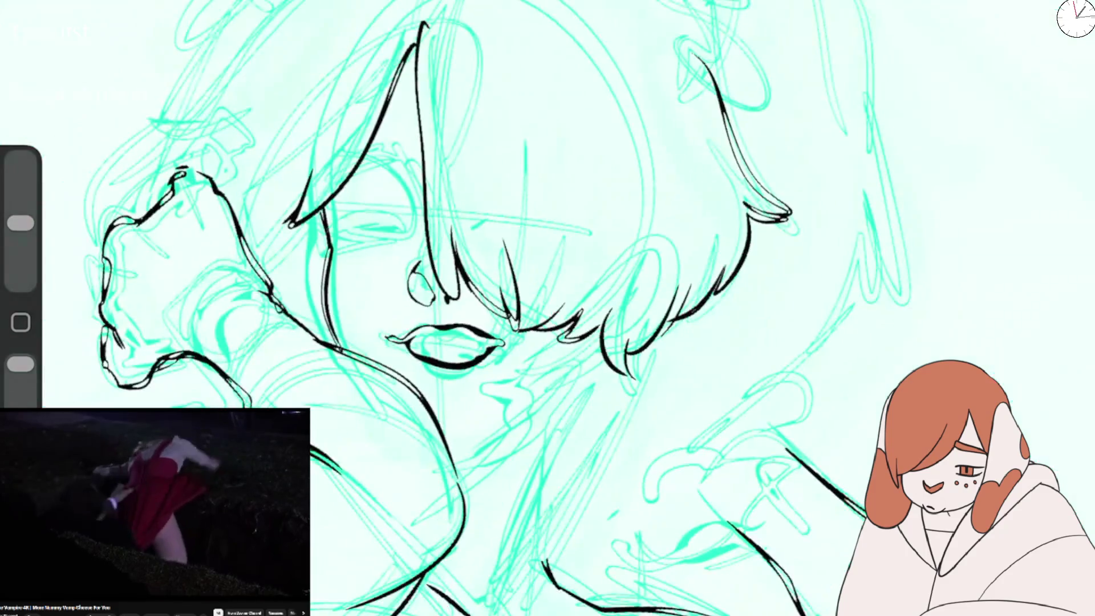
{"action": "scroll", "coordinate": [547, 308], "scroll_direction": "down", "scroll_amount": 5}
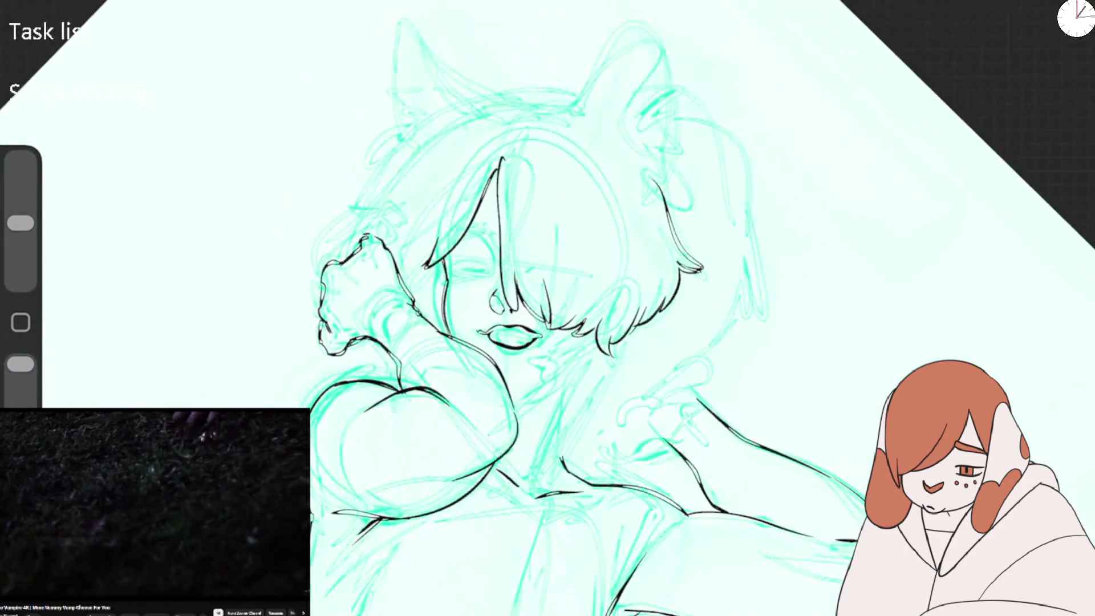
{"action": "scroll", "coordinate": [548, 308], "scroll_direction": "up", "scroll_amount": 5}
{"action": "key", "text": "ctrl+z"}
{"action": "key", "text": "ctrl+z"}
Retry the upper lip and middle lip lines to the corner, then undo them.
{"action": "mouse_move", "coordinate": [197, 220]}
{"action": "left_mouse_down"}
{"action": "mouse_move", "coordinate": [476, 172]}
{"action": "mouse_move", "coordinate": [214, 225]}
{"action": "left_mouse_up"}
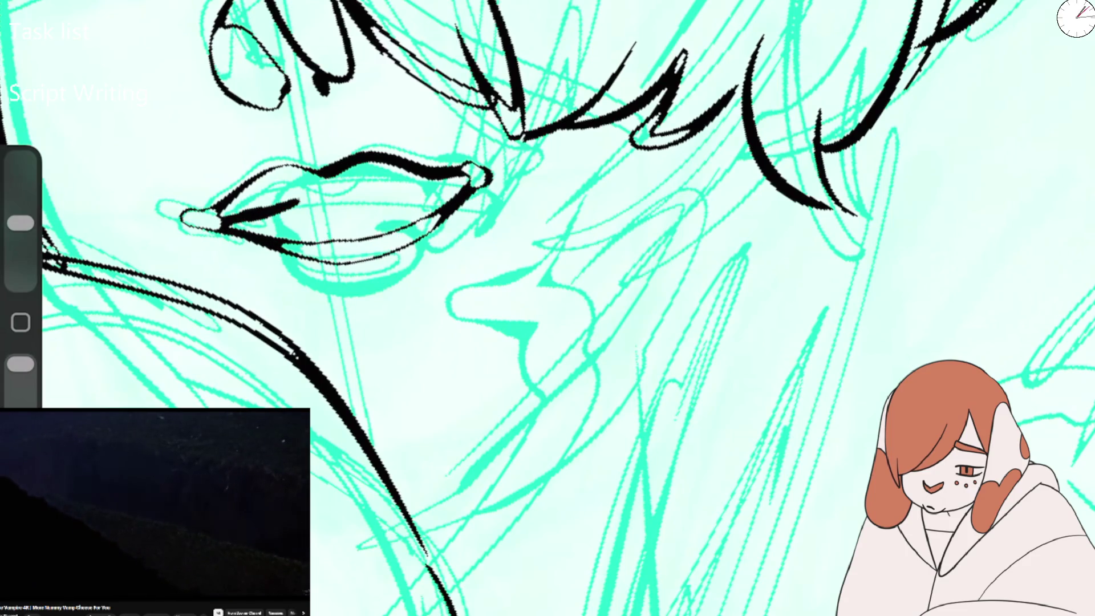
{"action": "left_click_drag", "start_coordinate": [334, 205], "coordinate": [502, 183]}
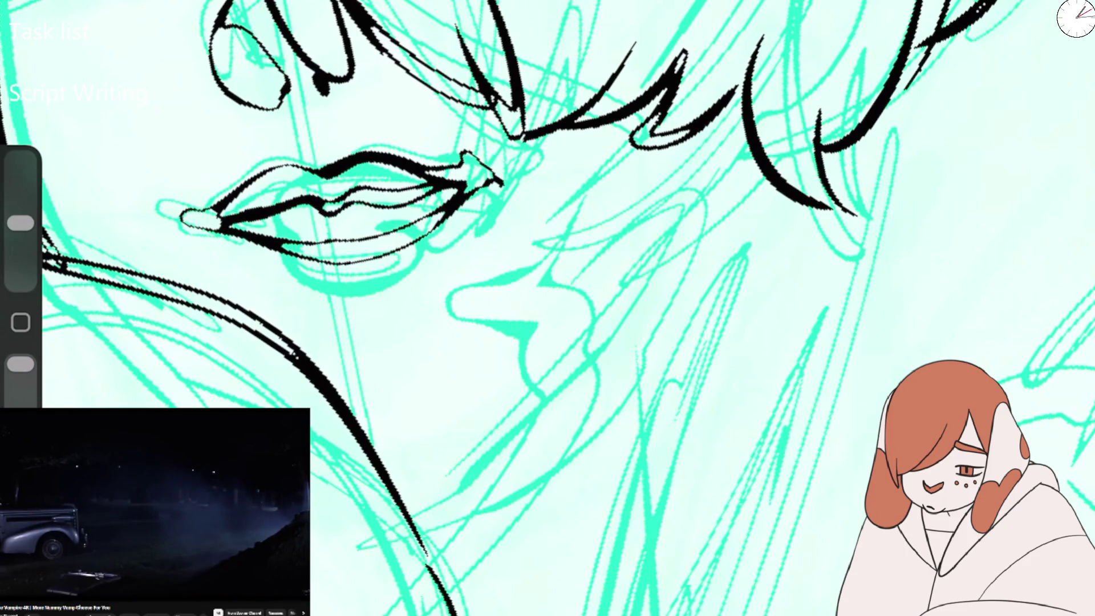
{"action": "scroll", "coordinate": [654, 220], "scroll_direction": "down", "scroll_amount": 3}
{"action": "scroll", "coordinate": [654, 220], "scroll_direction": "down", "scroll_amount": 2}
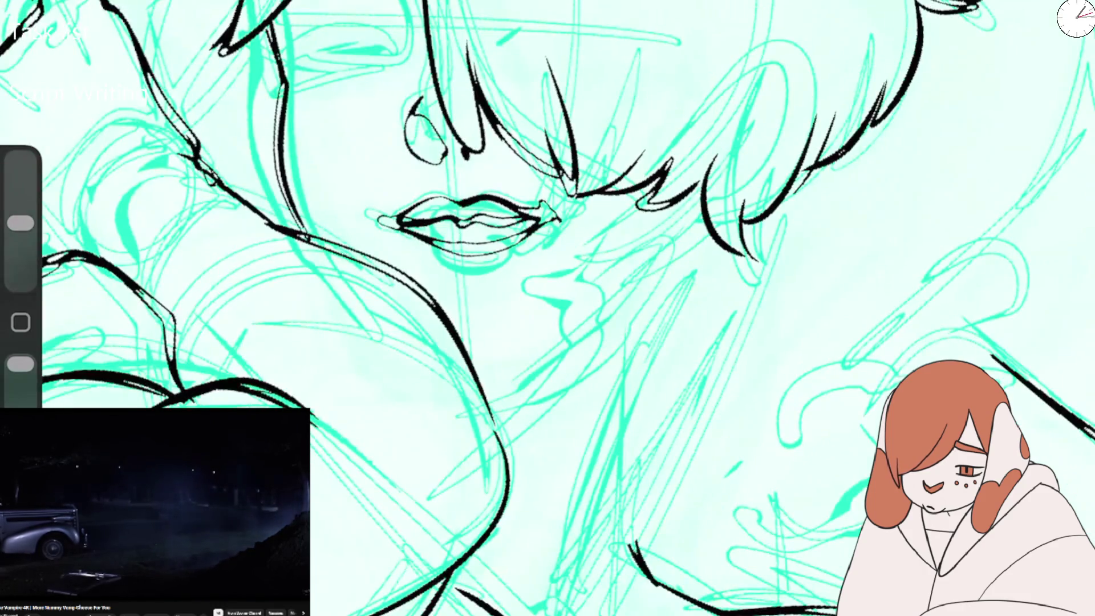
{"action": "key", "text": "ctrl+z"}
{"action": "scroll", "coordinate": [634, 234], "scroll_direction": "up", "scroll_amount": 3}
Ink the final upper and lower lip lines plus a small circle on the lower lip.
{"action": "left_click_drag", "start_coordinate": [246, 216], "coordinate": [428, 184]}
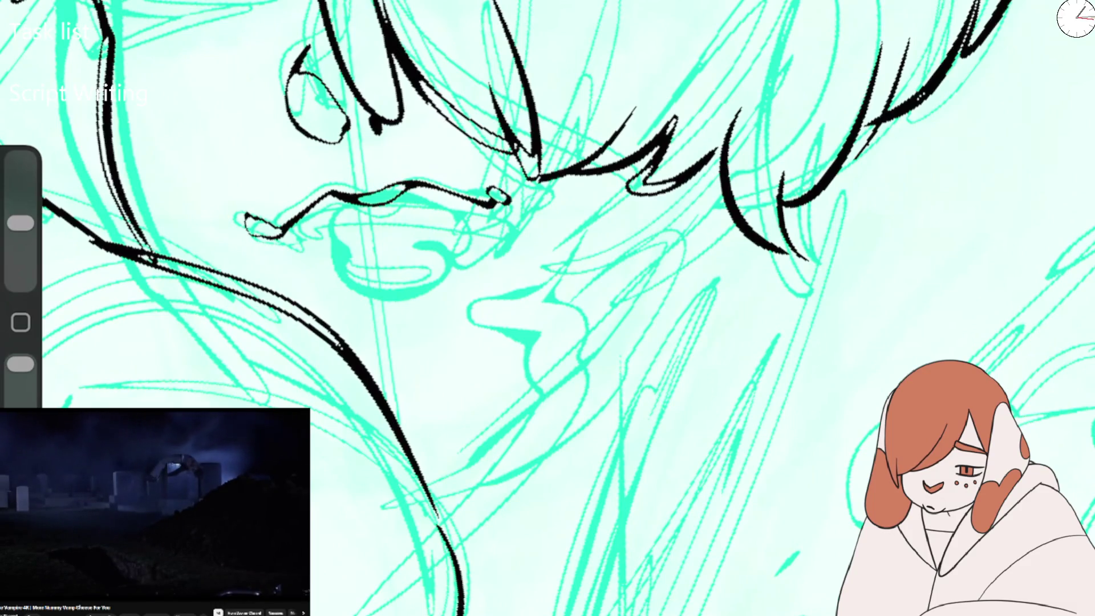
{"action": "left_click_drag", "start_coordinate": [317, 255], "coordinate": [460, 251]}
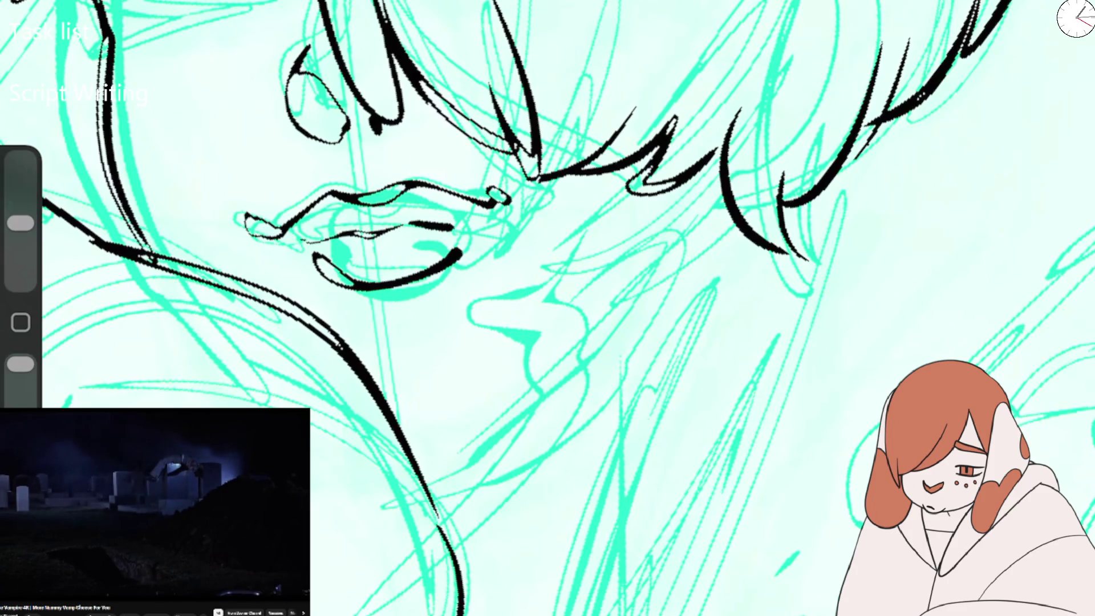
{"action": "scroll", "coordinate": [548, 308], "scroll_direction": "down", "scroll_amount": 3}
{"action": "scroll", "coordinate": [690, 211], "scroll_direction": "up", "scroll_amount": 2}
{"action": "scroll", "coordinate": [690, 211], "scroll_direction": "up", "scroll_amount": 2}
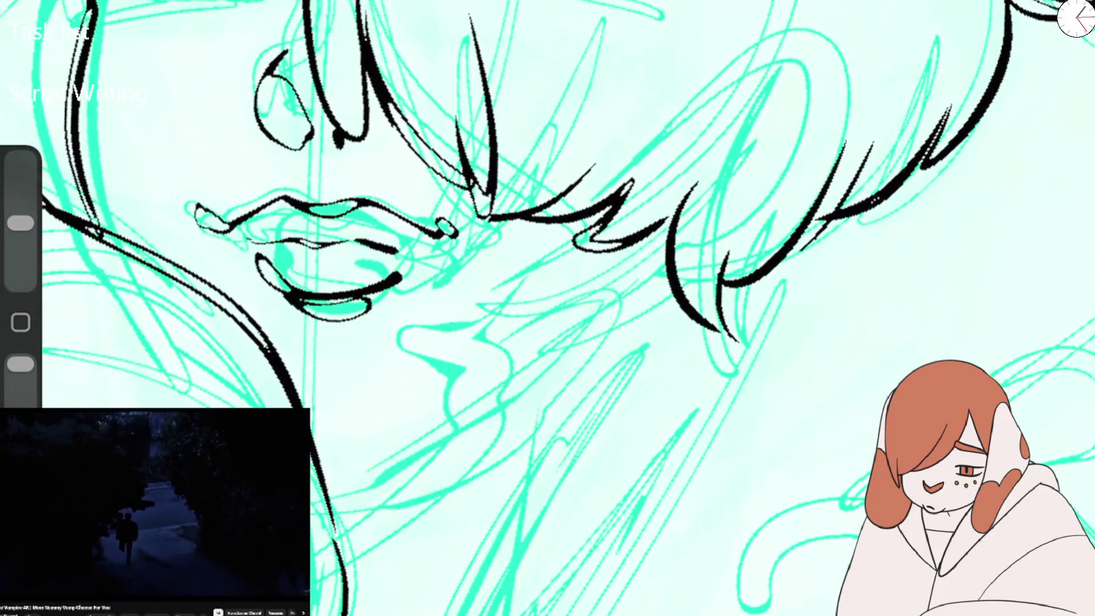
{"action": "key", "text": "ctrl+z"}
{"action": "left_click_drag", "start_coordinate": [319, 273], "coordinate": [320, 275]}
{"action": "scroll", "coordinate": [593, 249], "scroll_direction": "down", "scroll_amount": 2}
{"action": "scroll", "coordinate": [593, 249], "scroll_direction": "down", "scroll_amount": 2}
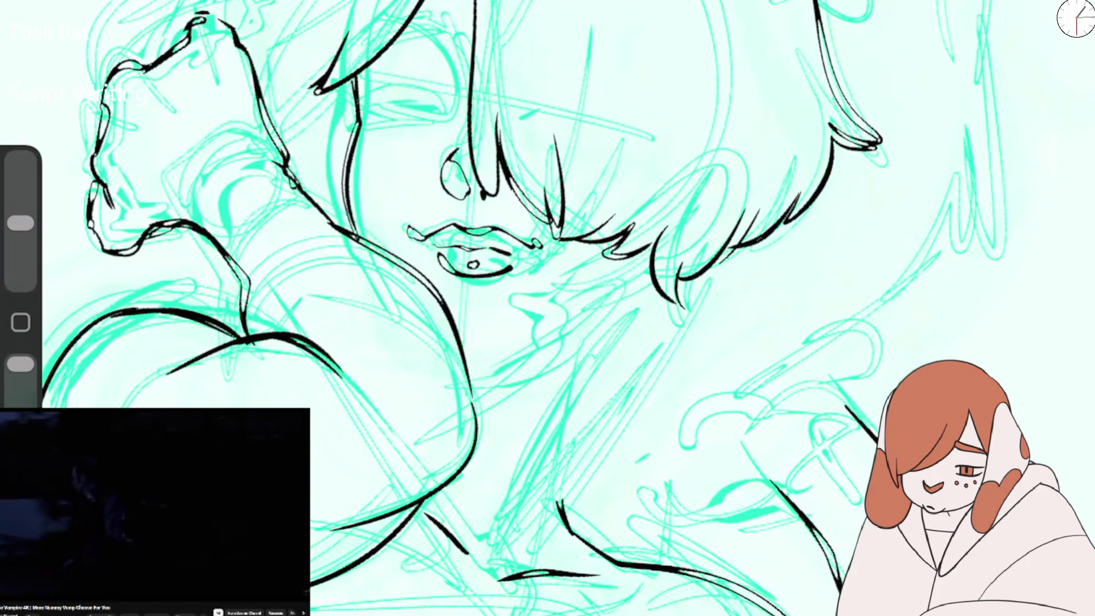
Enlarge the brush, try and undo the closed eye's lid line, then flip the canvas horizontally.
{"action": "mouse_move", "coordinate": [20, 223]}
{"action": "left_mouse_down"}
{"action": "mouse_move", "coordinate": [20, 182]}
{"action": "mouse_move", "coordinate": [20, 222]}
{"action": "left_mouse_up"}
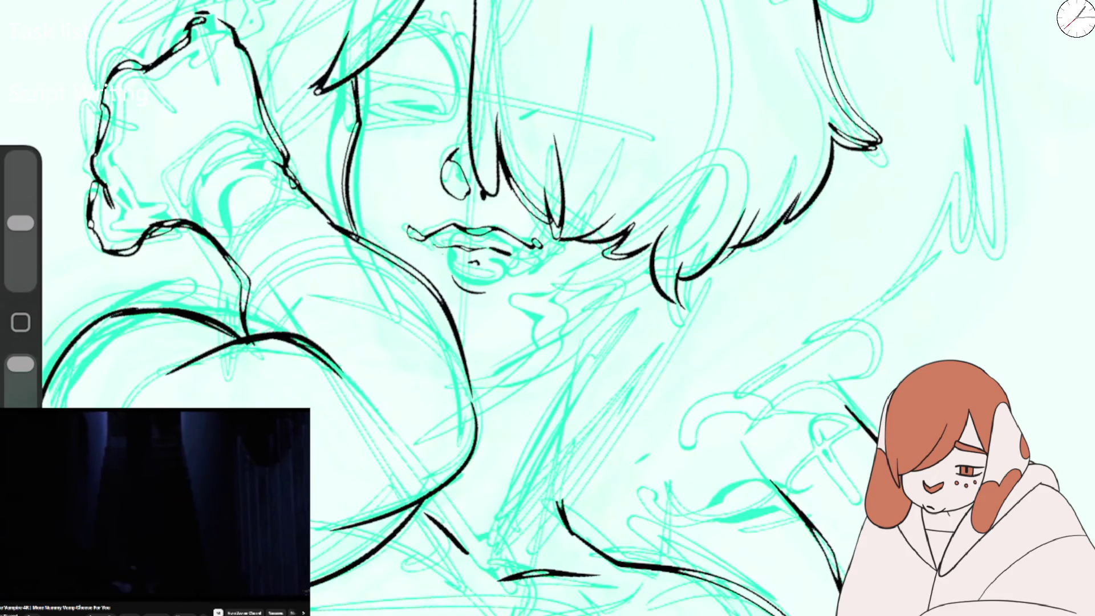
{"action": "left_click_drag", "start_coordinate": [345, 107], "coordinate": [440, 110]}
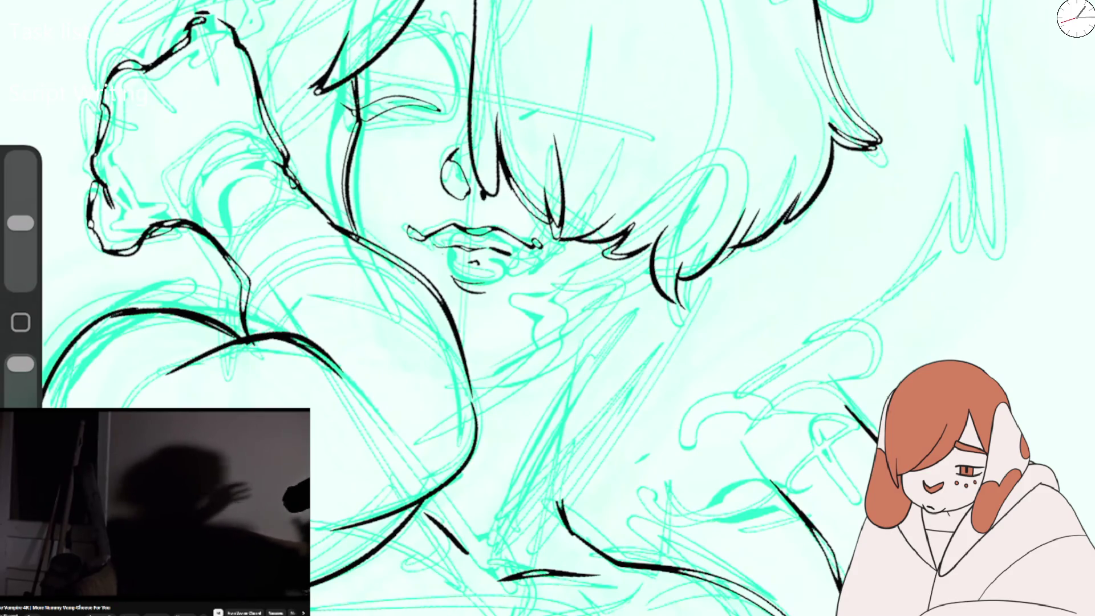
{"action": "left_click_drag", "start_coordinate": [354, 108], "coordinate": [439, 114]}
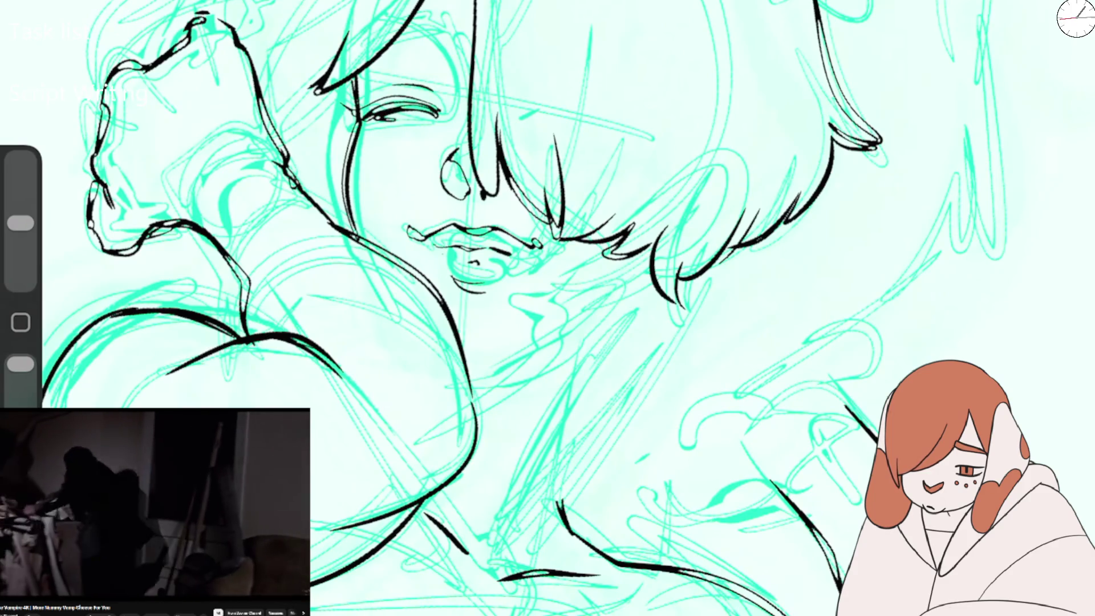
{"action": "key", "text": "ctrl+z"}
{"action": "key", "text": "ctrl+z"}
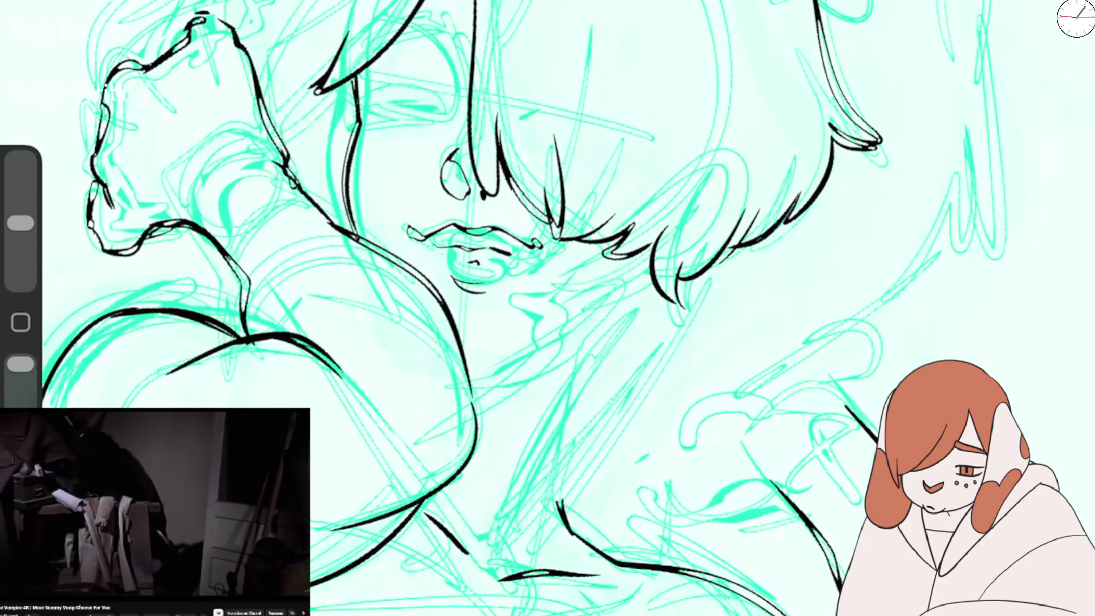
{"action": "left_click", "coordinate": [121, 329]}
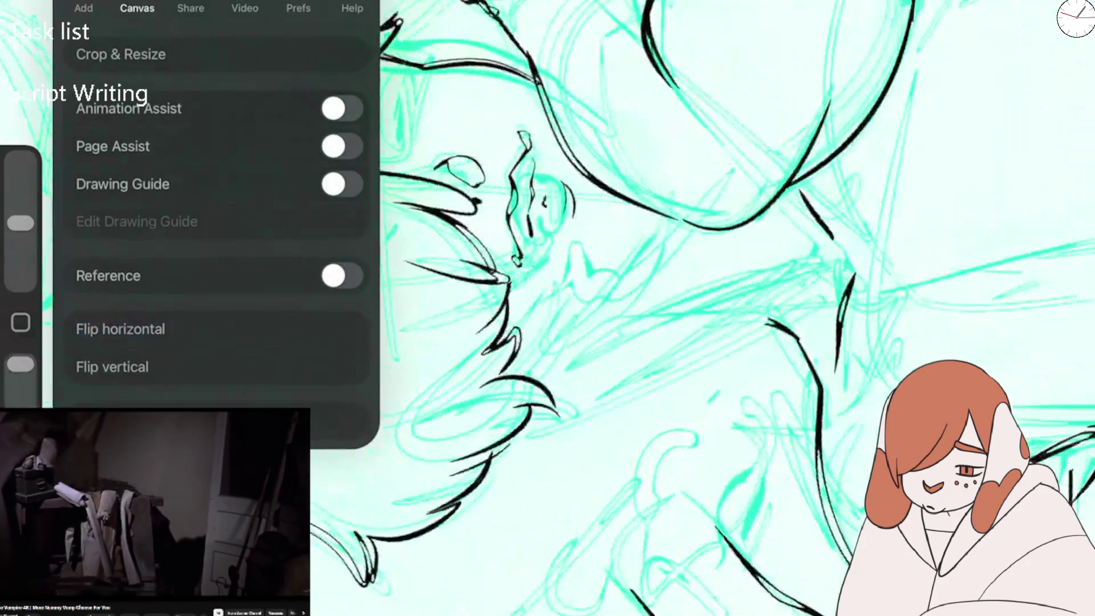
Select the Speech Bubble Brush and ink two black loop strokes on the figure.
{"action": "left_click_drag", "start_coordinate": [684, 285], "coordinate": [599, 342]}
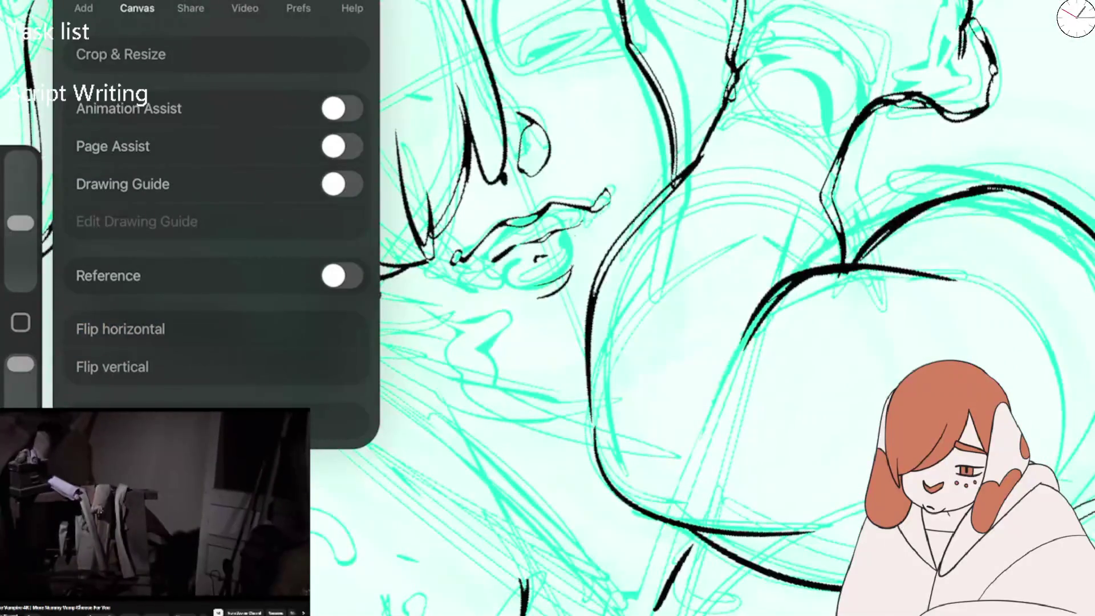
{"action": "left_click", "coordinate": [685, 342]}
{"action": "key", "text": "b"}
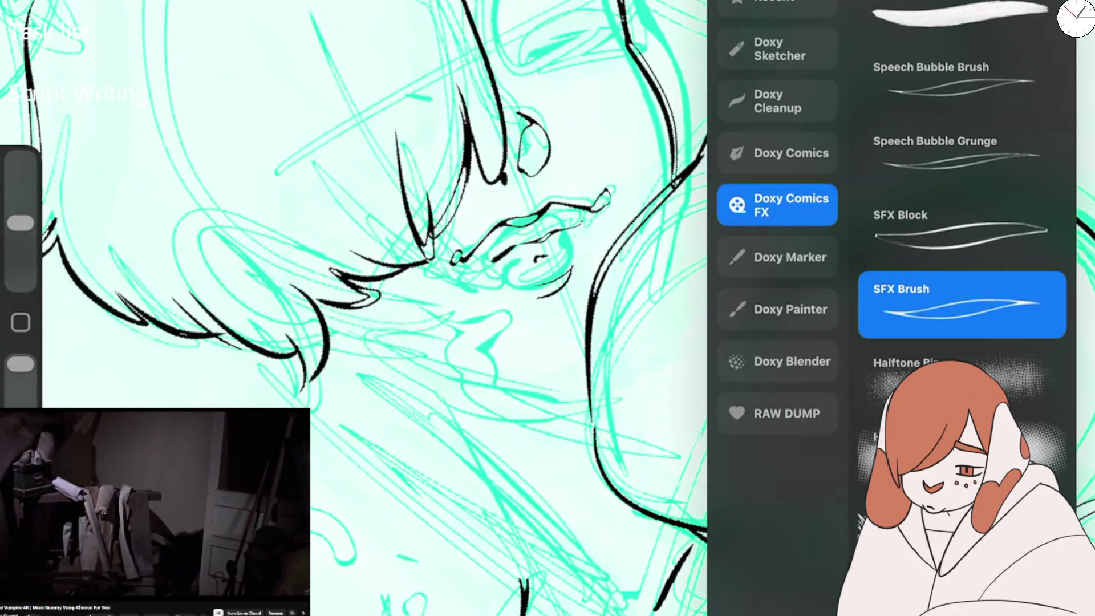
{"action": "left_click", "coordinate": [958, 83]}
{"action": "left_click", "coordinate": [399, 456]}
{"action": "left_click_drag", "start_coordinate": [673, 171], "coordinate": [570, 331]}
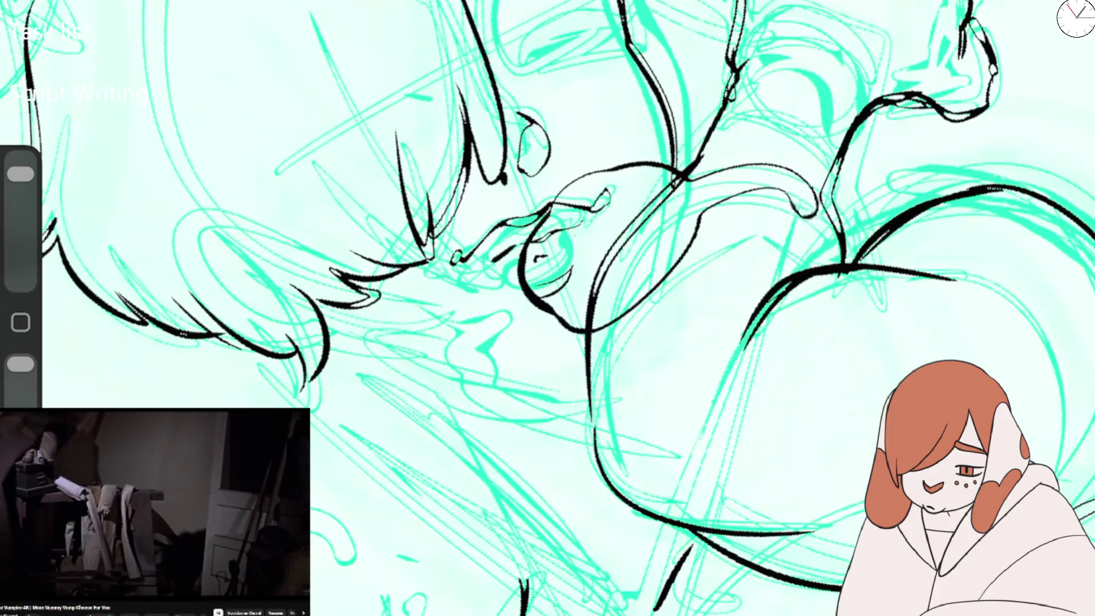
{"action": "left_click_drag", "start_coordinate": [786, 194], "coordinate": [838, 268]}
Ink the thick eyelid, a small lash, the curve beside the eye and a line inside the nostril.
{"action": "left_click_drag", "start_coordinate": [548, 171], "coordinate": [550, 320]}
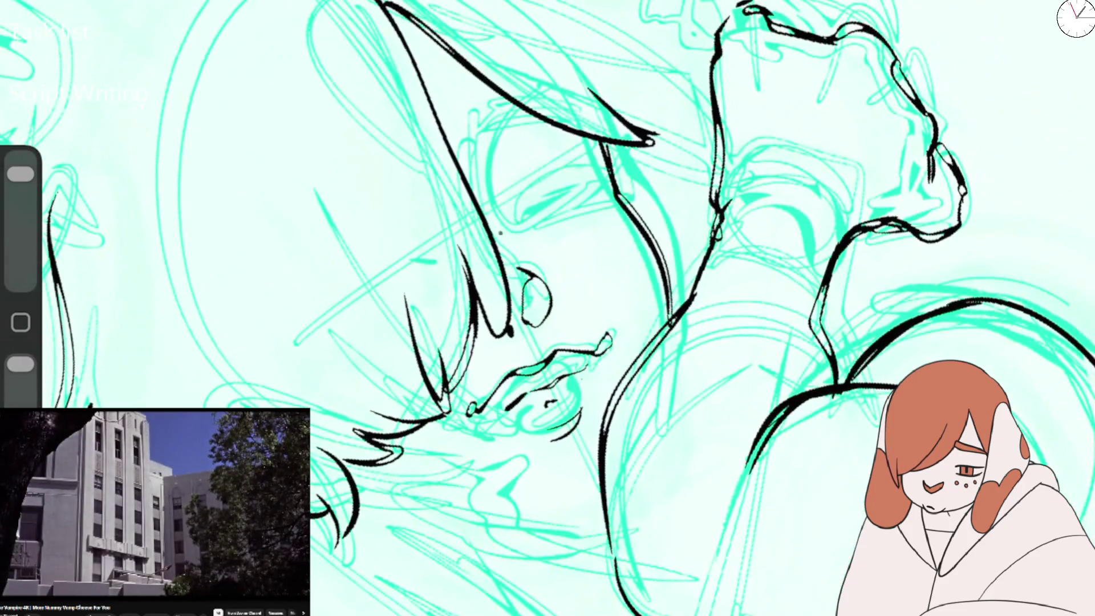
{"action": "key", "text": "ctrl+z"}
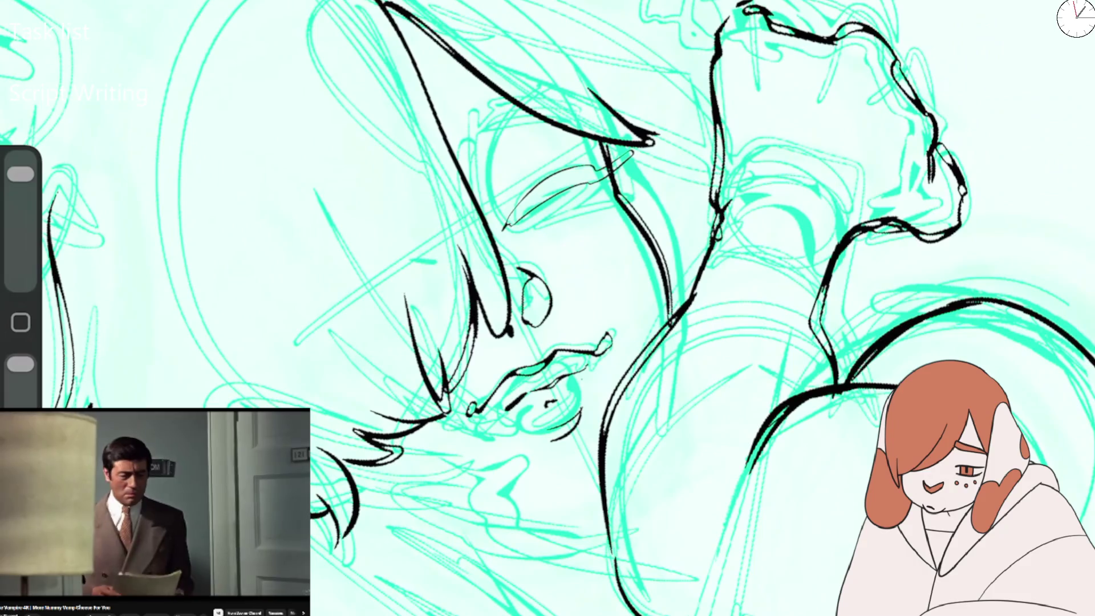
{"action": "left_click_drag", "start_coordinate": [505, 228], "coordinate": [593, 165]}
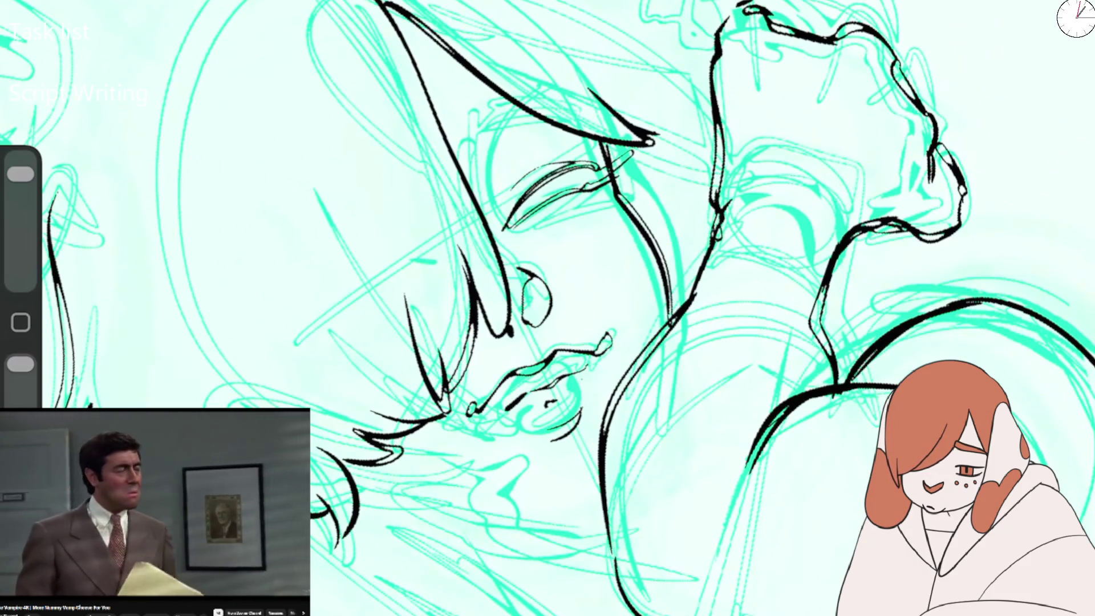
{"action": "left_click_drag", "start_coordinate": [546, 200], "coordinate": [555, 206]}
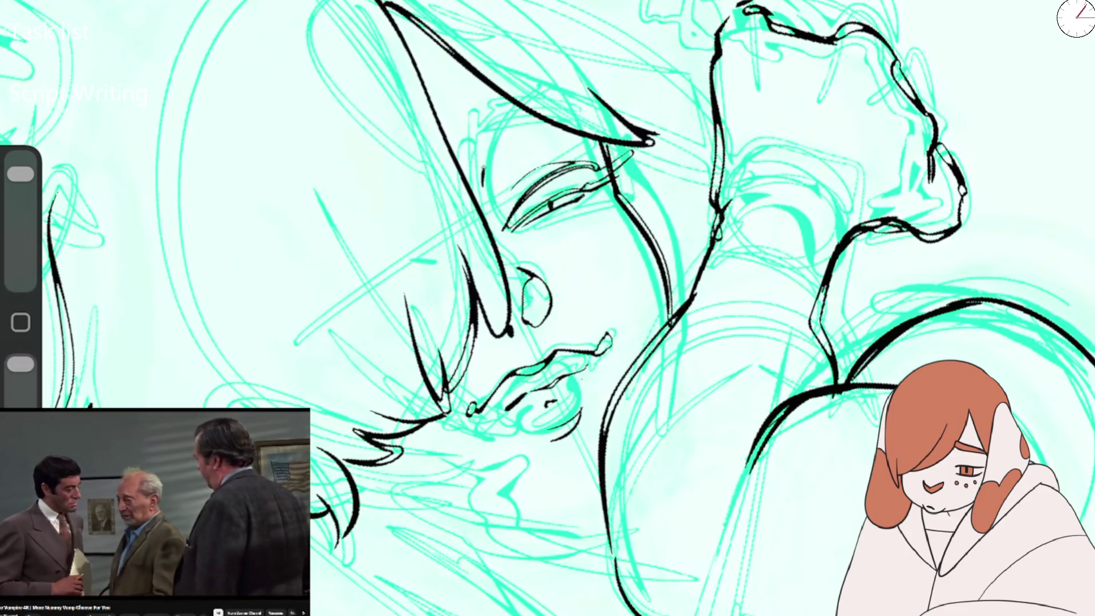
{"action": "left_click_drag", "start_coordinate": [519, 118], "coordinate": [484, 182]}
{"action": "mouse_move", "coordinate": [505, 104]}
{"action": "left_mouse_down"}
{"action": "mouse_move", "coordinate": [456, 136]}
{"action": "mouse_move", "coordinate": [552, 95]}
{"action": "left_mouse_up"}
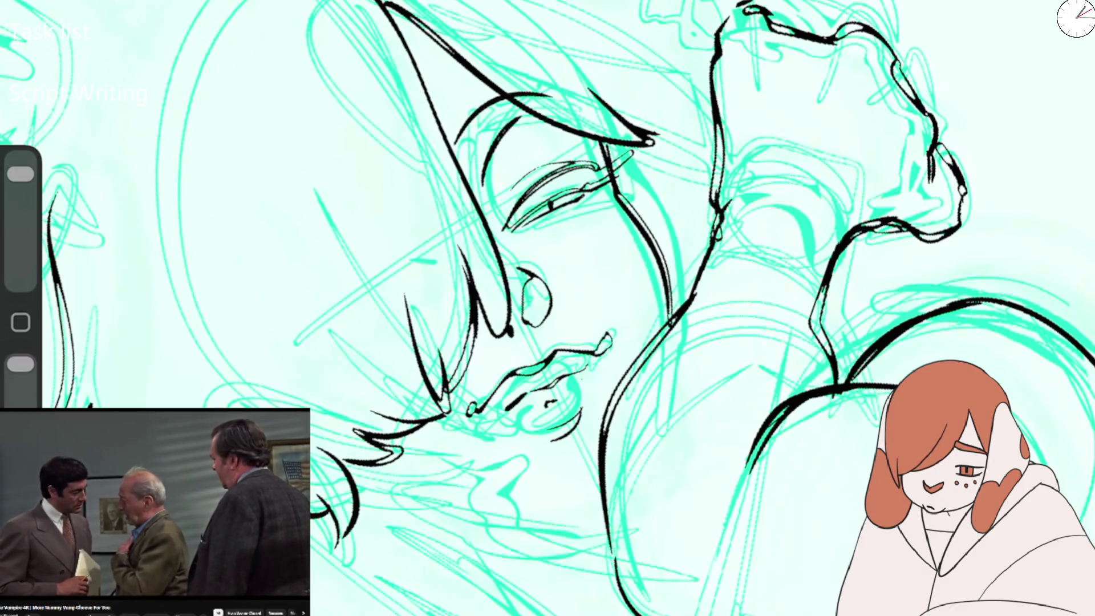
{"action": "scroll", "coordinate": [548, 308], "scroll_direction": "down", "scroll_amount": 5}
{"action": "scroll", "coordinate": [547, 308], "scroll_direction": "up", "scroll_amount": 4}
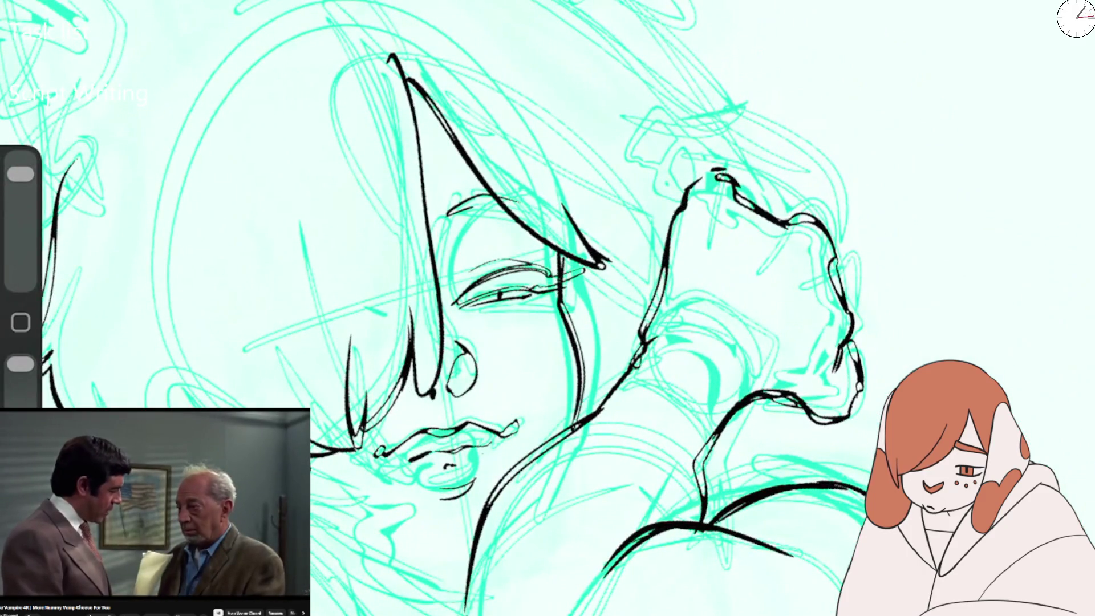
{"action": "left_click_drag", "start_coordinate": [627, 228], "coordinate": [513, 399]}
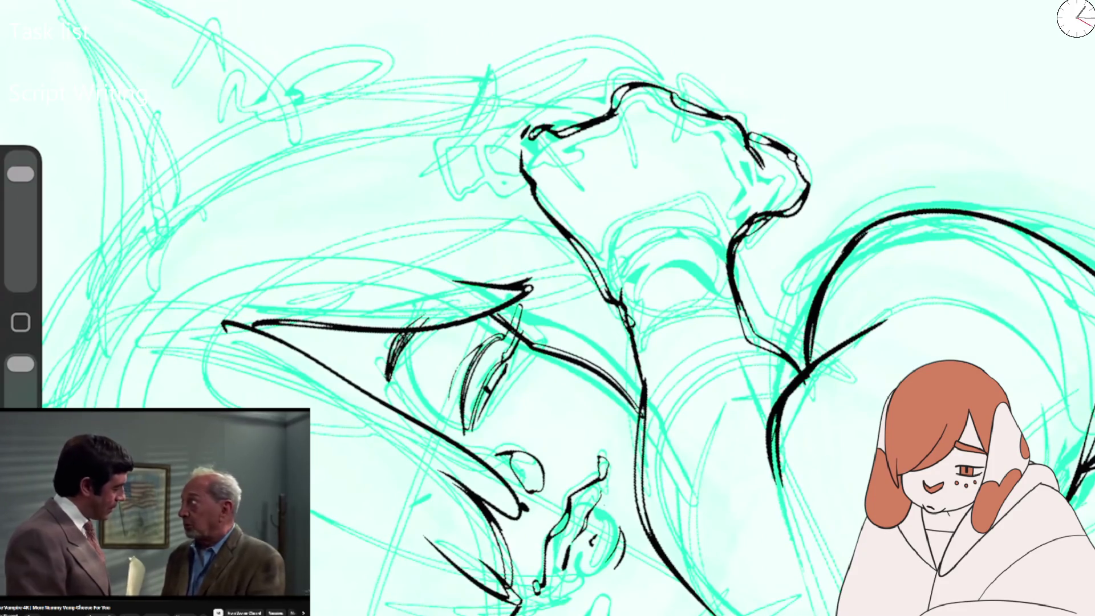
{"action": "left_click_drag", "start_coordinate": [548, 307], "coordinate": [513, 240]}
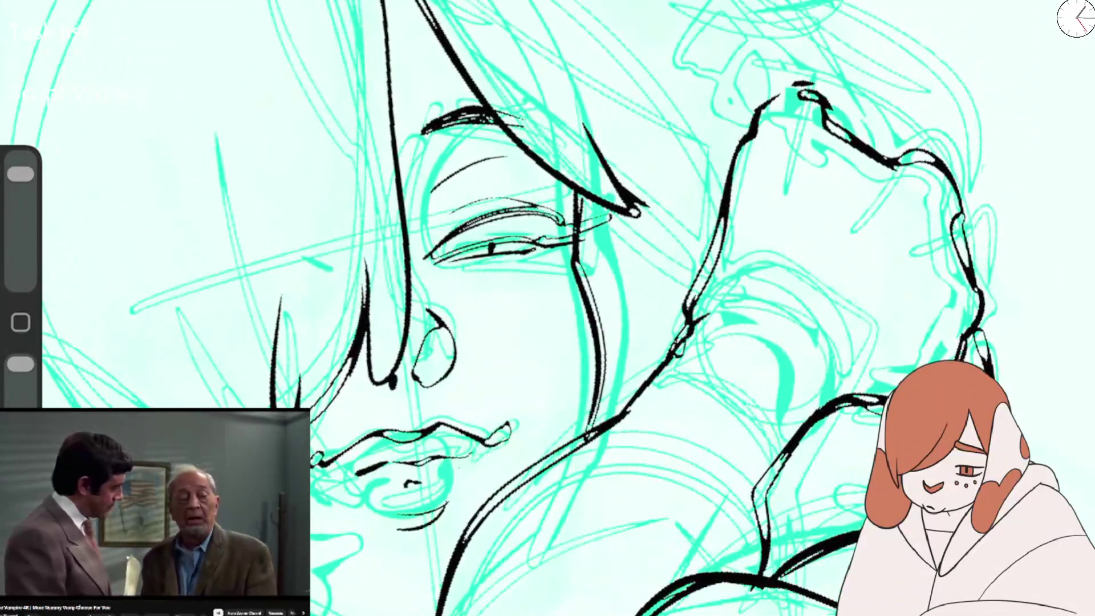
{"action": "left_click_drag", "start_coordinate": [419, 379], "coordinate": [444, 359]}
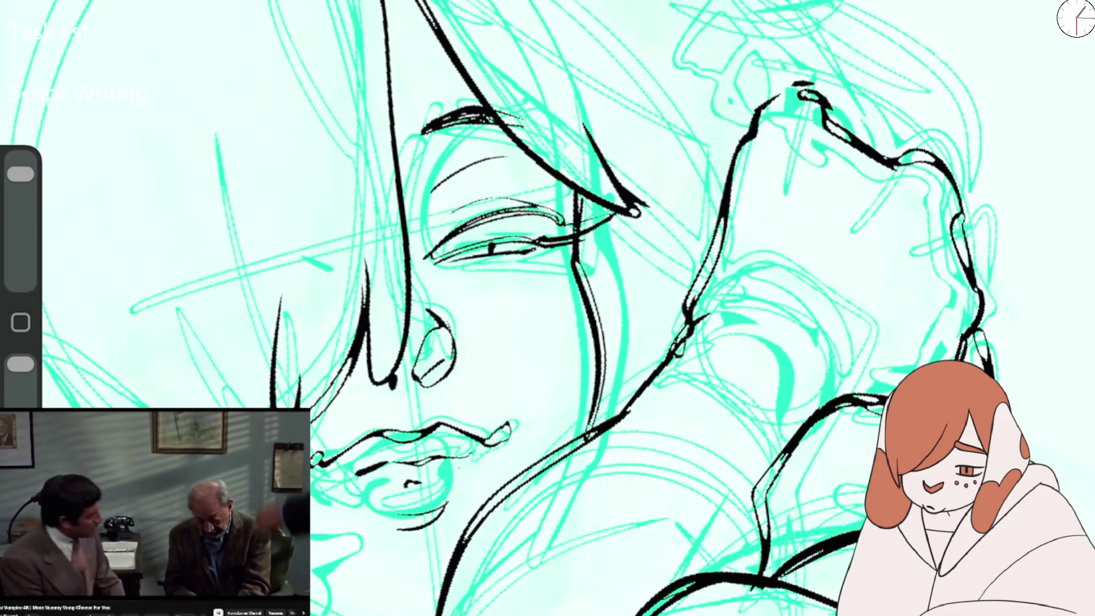
Switch to Speech Bubble Grunge and add small ink strokes around the eye.
{"action": "key", "text": "b"}
{"action": "left_click", "coordinate": [947, 152]}
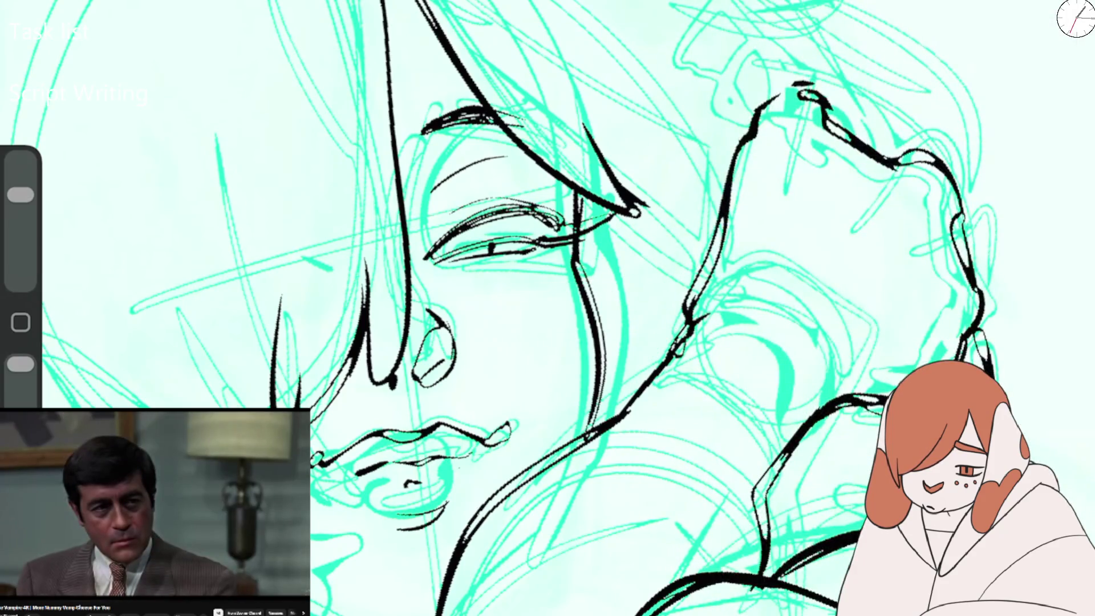
{"action": "key", "text": "ctrl+z"}
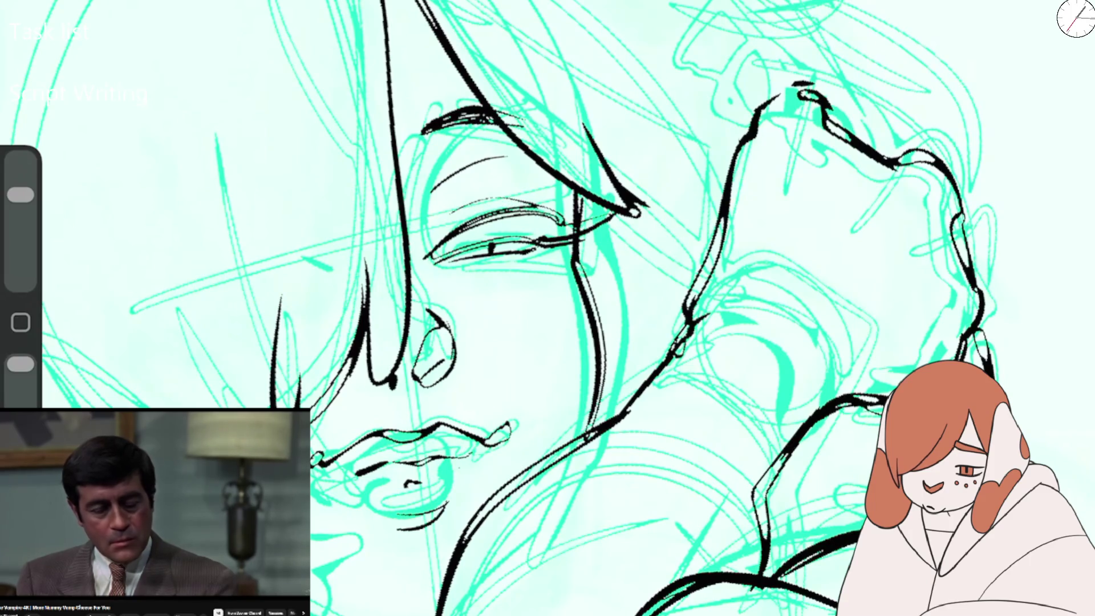
{"action": "left_click_drag", "start_coordinate": [511, 245], "coordinate": [549, 234]}
{"action": "left_click_drag", "start_coordinate": [533, 195], "coordinate": [555, 218]}
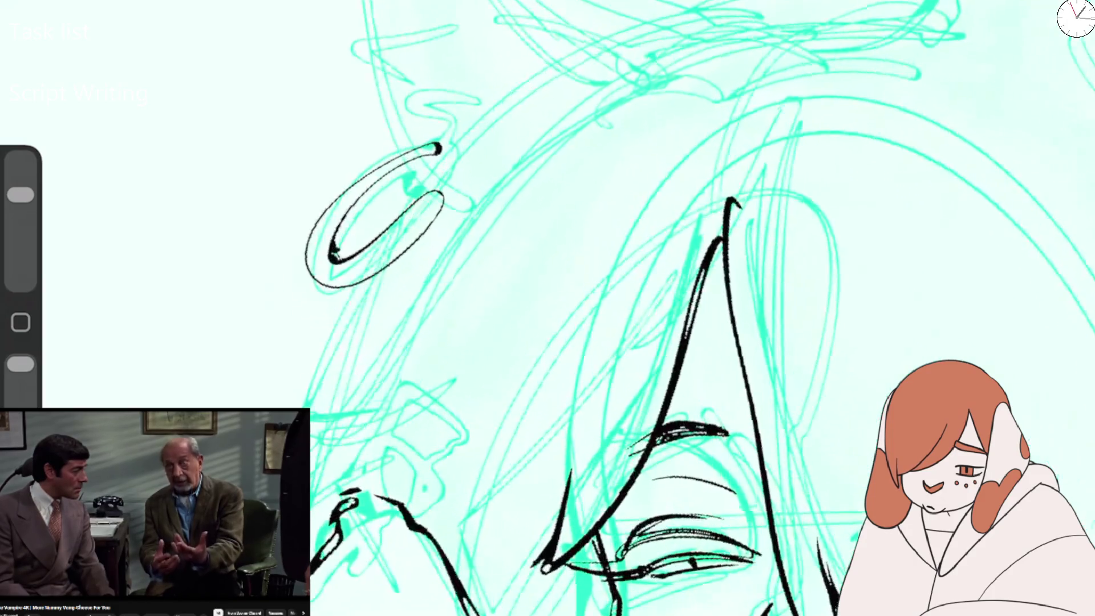
Return to the SFX Brush and redraw the hoop earring oval, erasing its top-right end.
{"action": "mouse_move", "coordinate": [432, 136]}
{"action": "left_mouse_down"}
{"action": "mouse_move", "coordinate": [342, 188]}
{"action": "mouse_move", "coordinate": [438, 201]}
{"action": "left_mouse_up"}
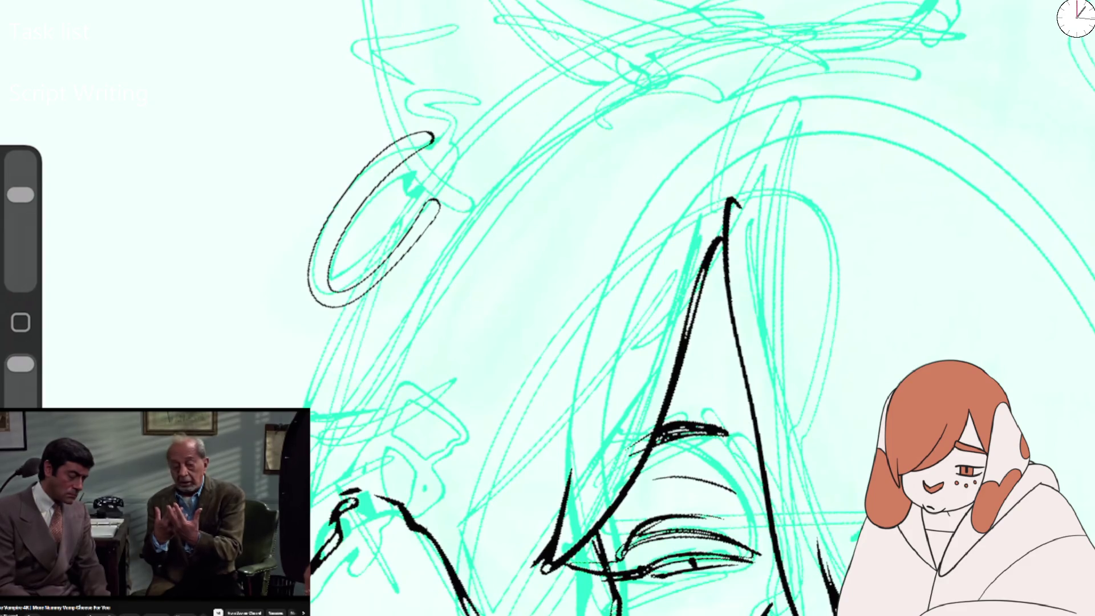
{"action": "left_click", "coordinate": [961, 304]}
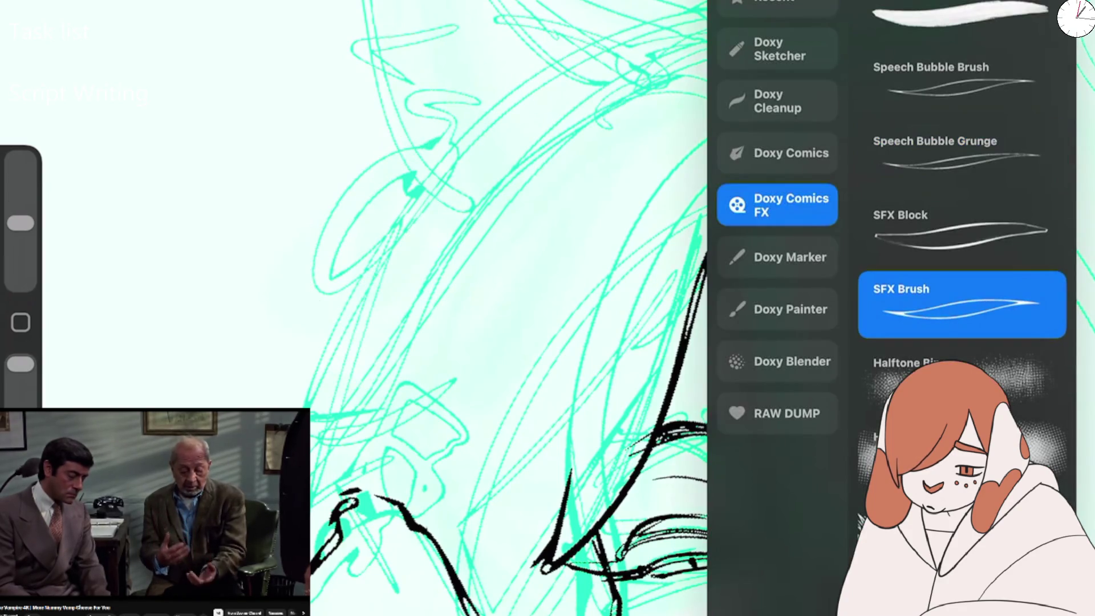
{"action": "mouse_move", "coordinate": [419, 146]}
{"action": "left_mouse_down"}
{"action": "mouse_move", "coordinate": [337, 239]}
{"action": "mouse_move", "coordinate": [425, 205]}
{"action": "left_mouse_up"}
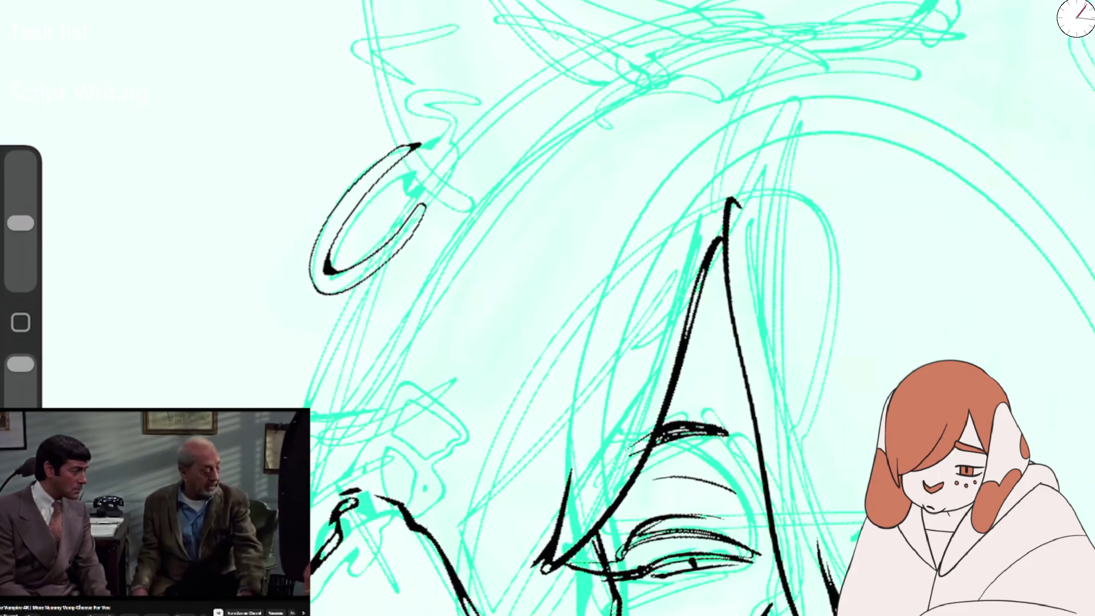
{"action": "left_click_drag", "start_coordinate": [548, 308], "coordinate": [570, 399]}
{"action": "left_click_drag", "start_coordinate": [548, 308], "coordinate": [570, 399]}
{"action": "key", "text": "ctrl+z"}
{"action": "mouse_move", "coordinate": [443, 316]}
{"action": "left_mouse_down"}
{"action": "mouse_move", "coordinate": [413, 279]}
{"action": "mouse_move", "coordinate": [334, 341]}
{"action": "left_mouse_up"}
{"action": "key", "text": "ctrl+z"}
{"action": "mouse_move", "coordinate": [426, 286]}
{"action": "left_mouse_down"}
{"action": "mouse_move", "coordinate": [327, 395]}
{"action": "mouse_move", "coordinate": [433, 323]}
{"action": "left_mouse_up"}
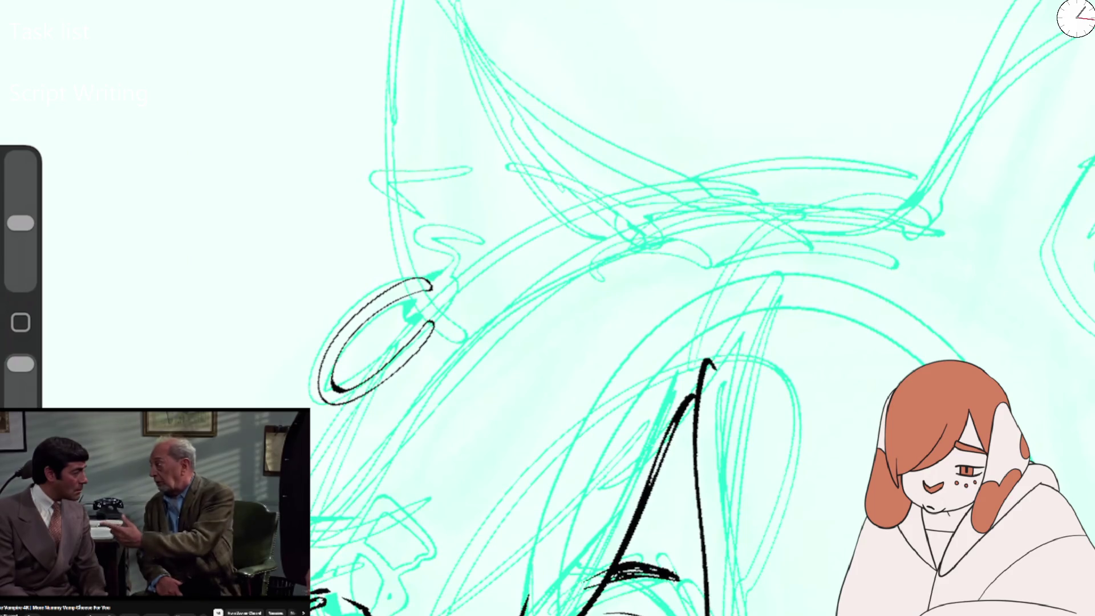
{"action": "left_click_drag", "start_coordinate": [21, 223], "coordinate": [20, 201]}
{"action": "left_click_drag", "start_coordinate": [431, 282], "coordinate": [406, 285]}
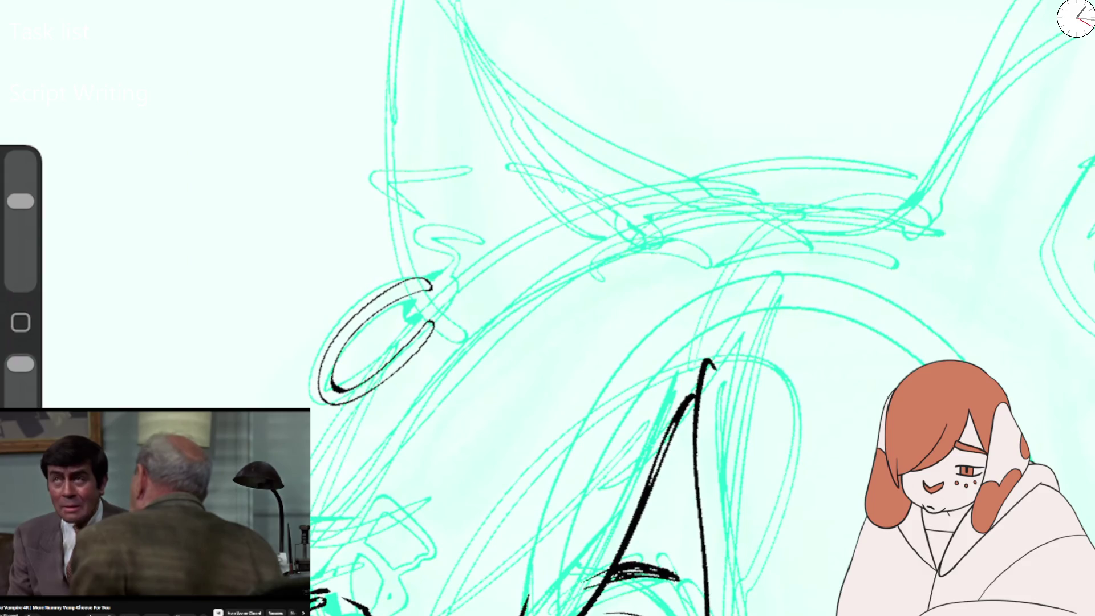
{"action": "left_click_drag", "start_coordinate": [21, 200], "coordinate": [20, 223]}
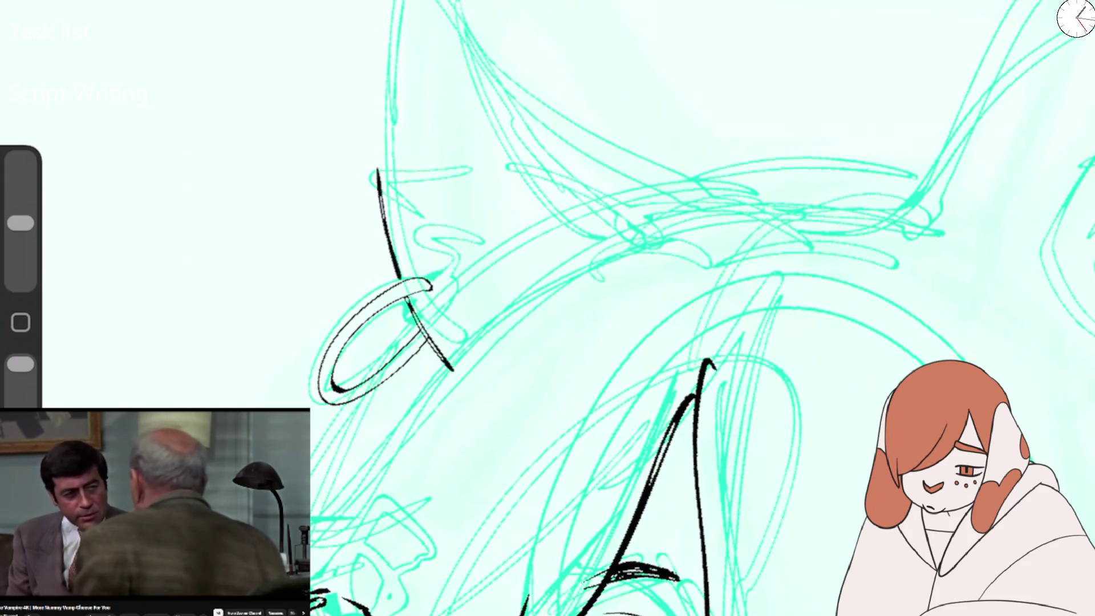
Ink the left ear's back edge, its top outline toward the head, and inner fur tufts.
{"action": "left_click_drag", "start_coordinate": [381, 149], "coordinate": [395, 1]}
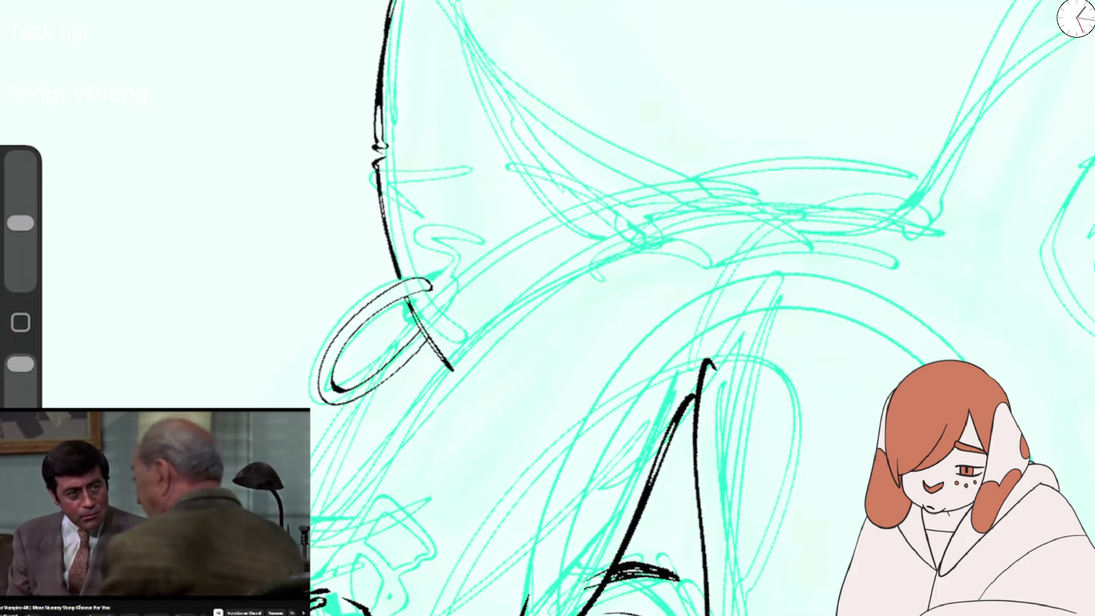
{"action": "left_click_drag", "start_coordinate": [500, 89], "coordinate": [678, 226]}
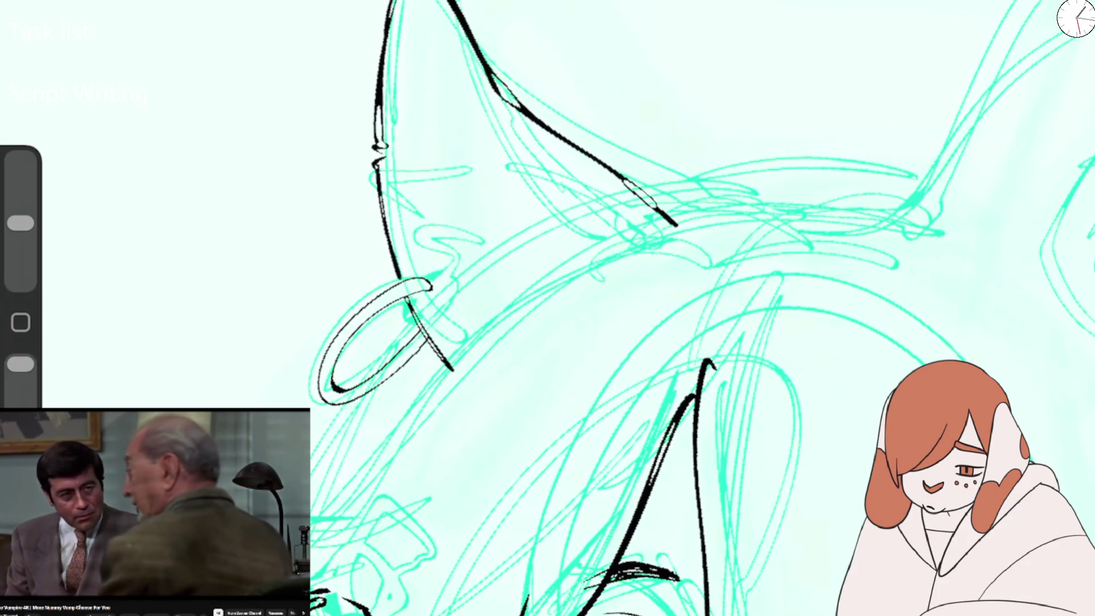
{"action": "mouse_move", "coordinate": [522, 140]}
{"action": "left_mouse_down"}
{"action": "mouse_move", "coordinate": [593, 237]}
{"action": "mouse_move", "coordinate": [556, 260]}
{"action": "mouse_move", "coordinate": [556, 272]}
{"action": "left_mouse_up"}
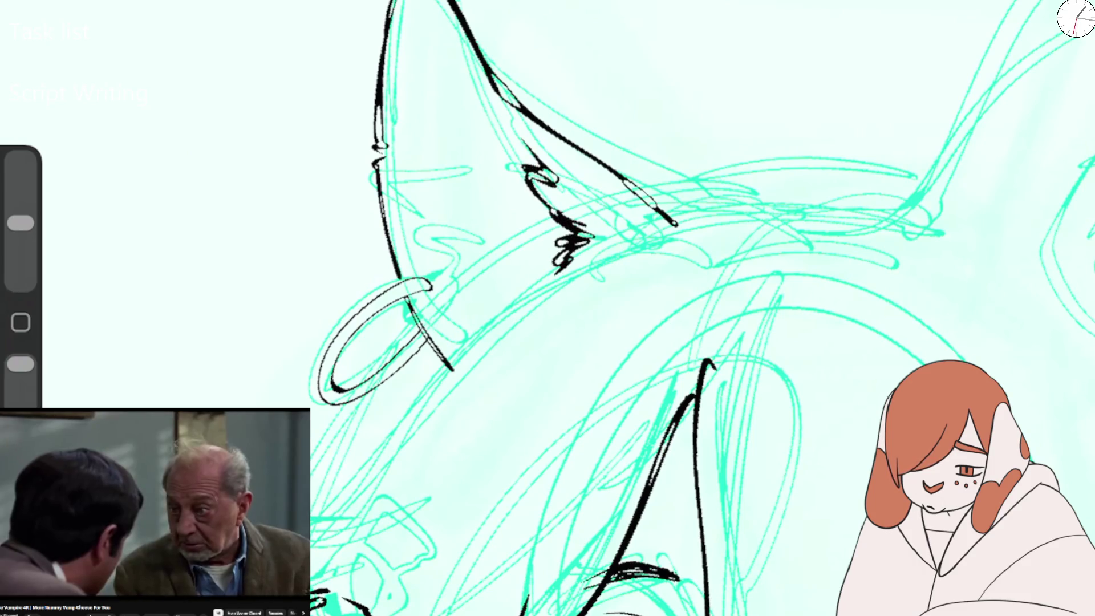
{"action": "scroll", "coordinate": [701, 308], "scroll_direction": "down", "scroll_amount": 3}
{"action": "scroll", "coordinate": [701, 308], "scroll_direction": "up", "scroll_amount": 2}
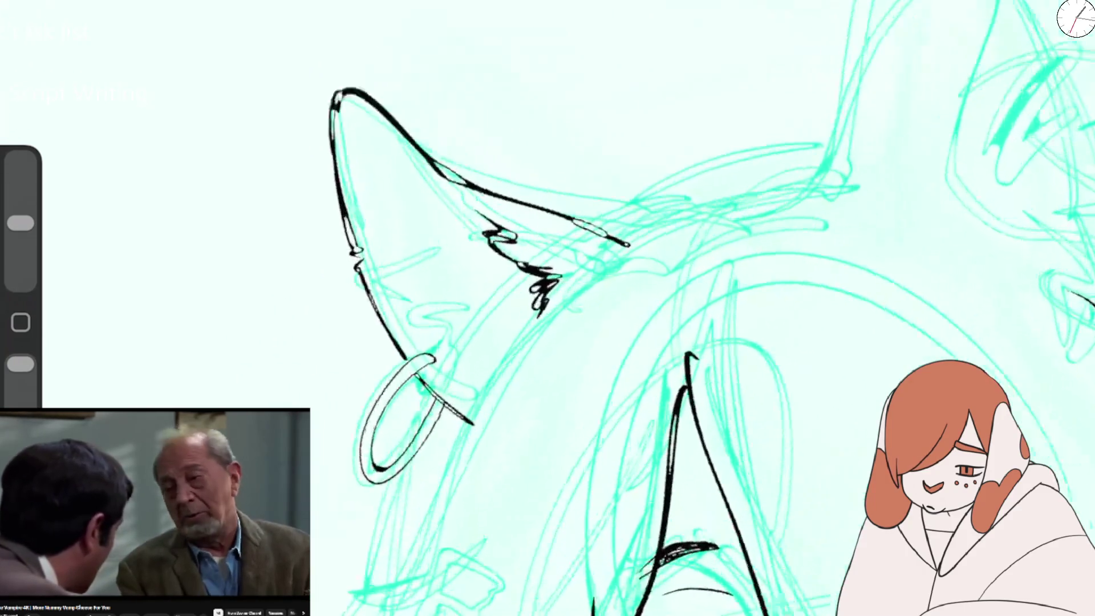
{"action": "scroll", "coordinate": [628, 245], "scroll_direction": "up", "scroll_amount": 2}
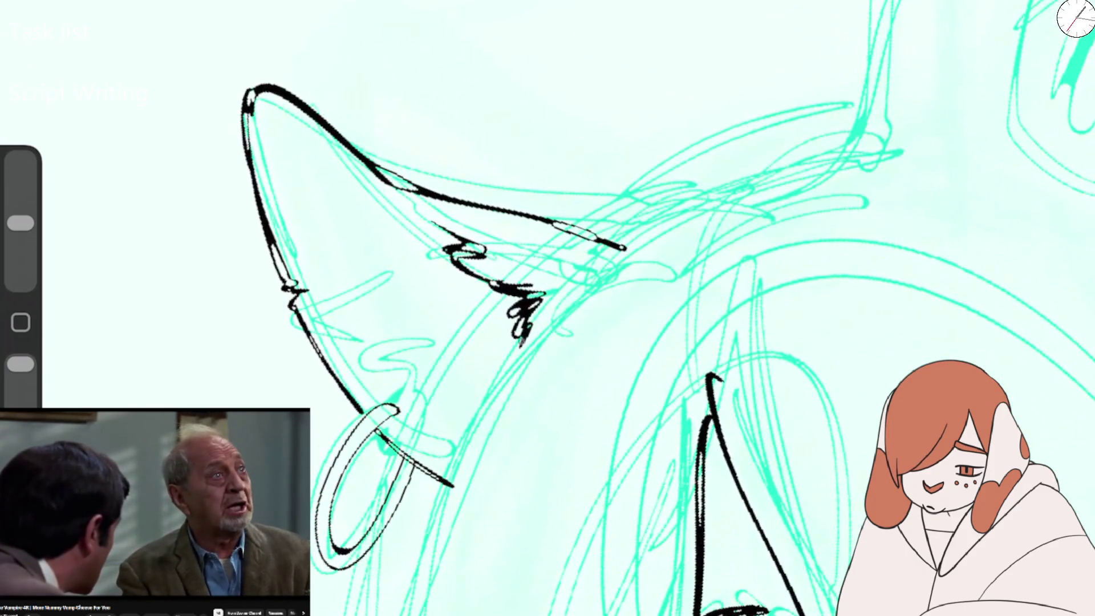
{"action": "scroll", "coordinate": [798, 296], "scroll_direction": "down", "scroll_amount": 3}
{"action": "scroll", "coordinate": [815, 501], "scroll_direction": "up", "scroll_amount": 3}
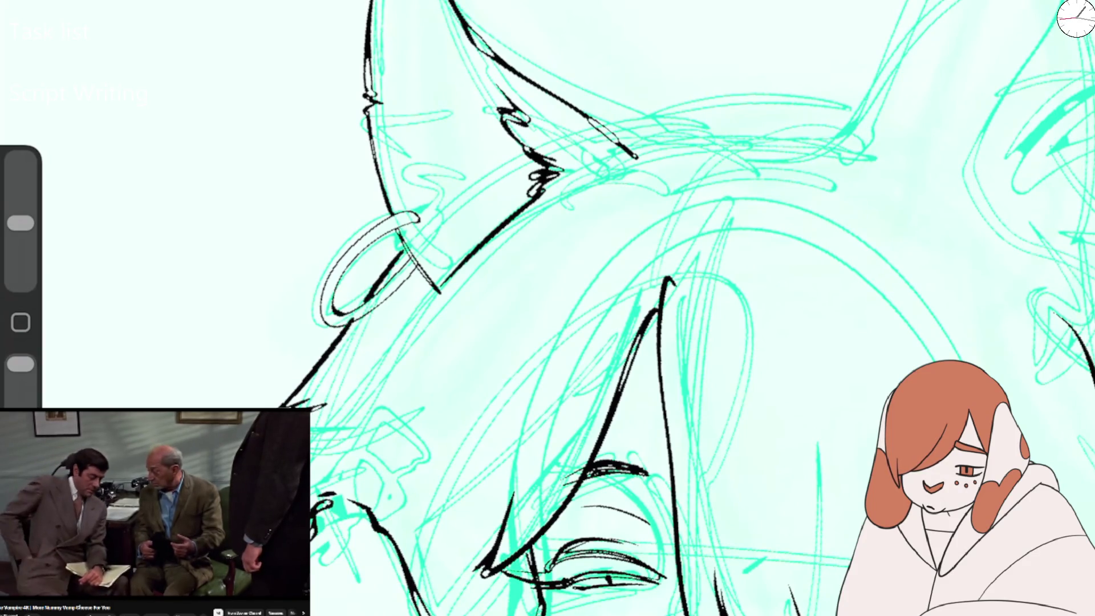
{"action": "scroll", "coordinate": [627, 308], "scroll_direction": "down", "scroll_amount": 5}
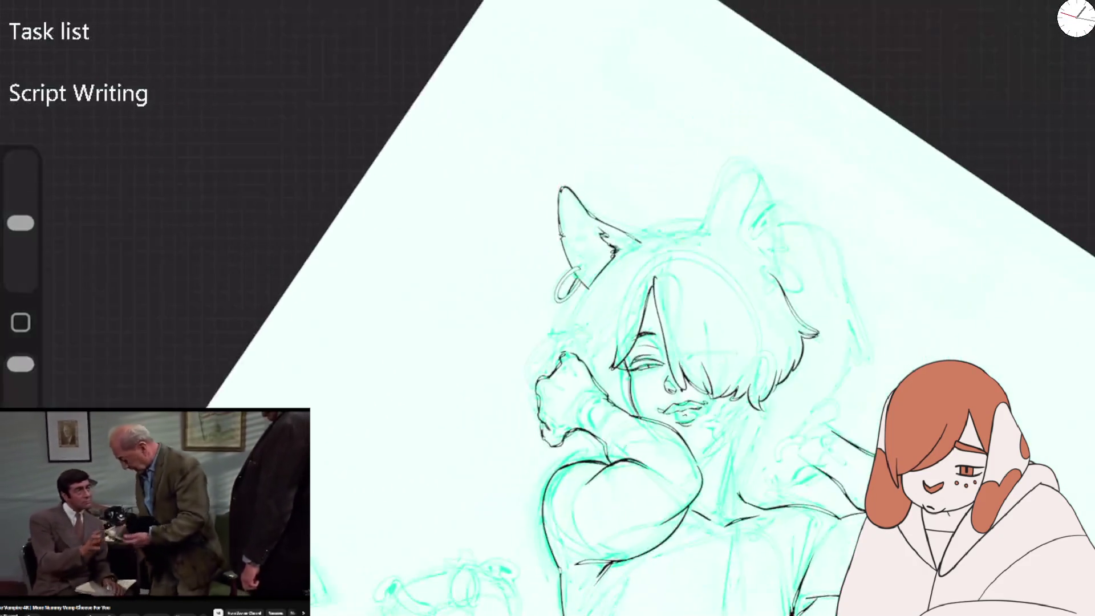
Ink three hair strands around the face, then flip the canvas horizontally.
{"action": "scroll", "coordinate": [627, 308], "scroll_direction": "up", "scroll_amount": 5}
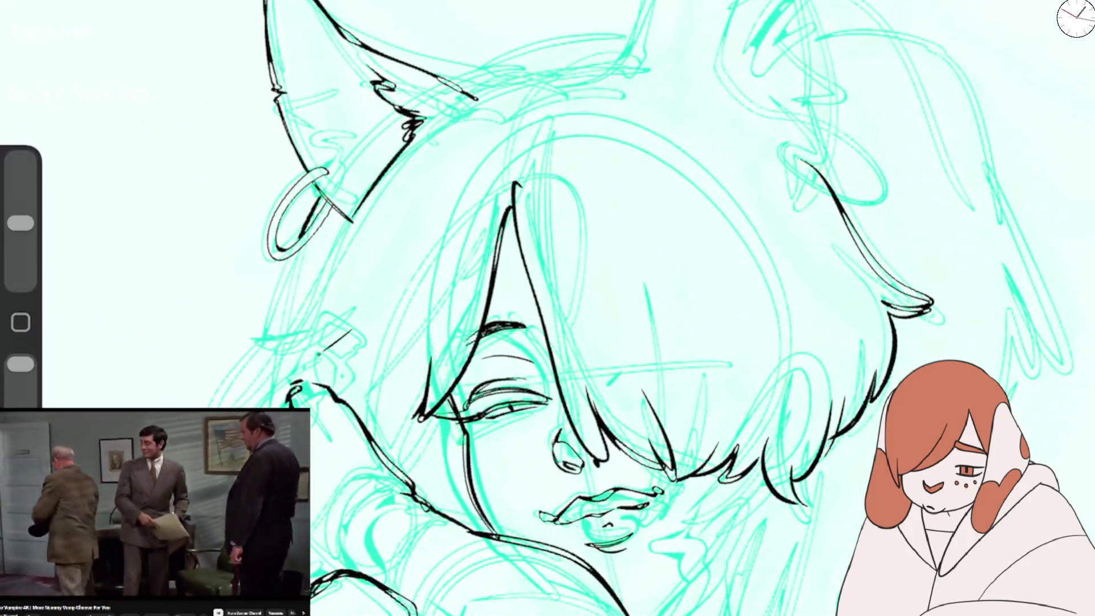
{"action": "left_click_drag", "start_coordinate": [349, 331], "coordinate": [246, 372]}
{"action": "left_click_drag", "start_coordinate": [291, 256], "coordinate": [263, 365]}
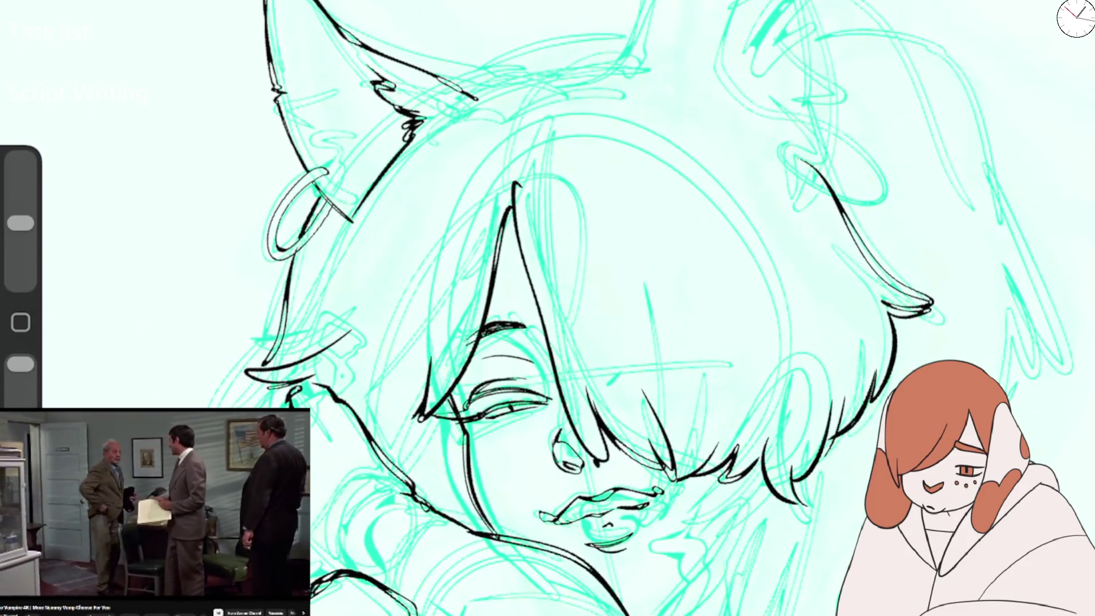
{"action": "mouse_move", "coordinate": [393, 376]}
{"action": "left_mouse_down"}
{"action": "mouse_move", "coordinate": [362, 419]}
{"action": "mouse_move", "coordinate": [383, 459]}
{"action": "left_mouse_up"}
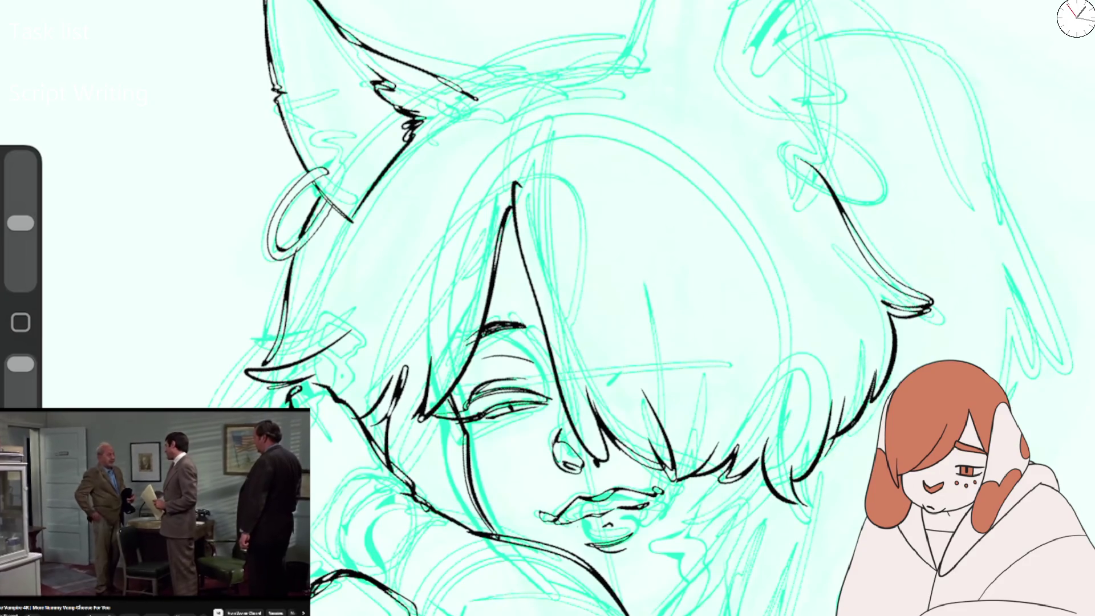
{"action": "scroll", "coordinate": [573, 308], "scroll_direction": "down", "scroll_amount": 5}
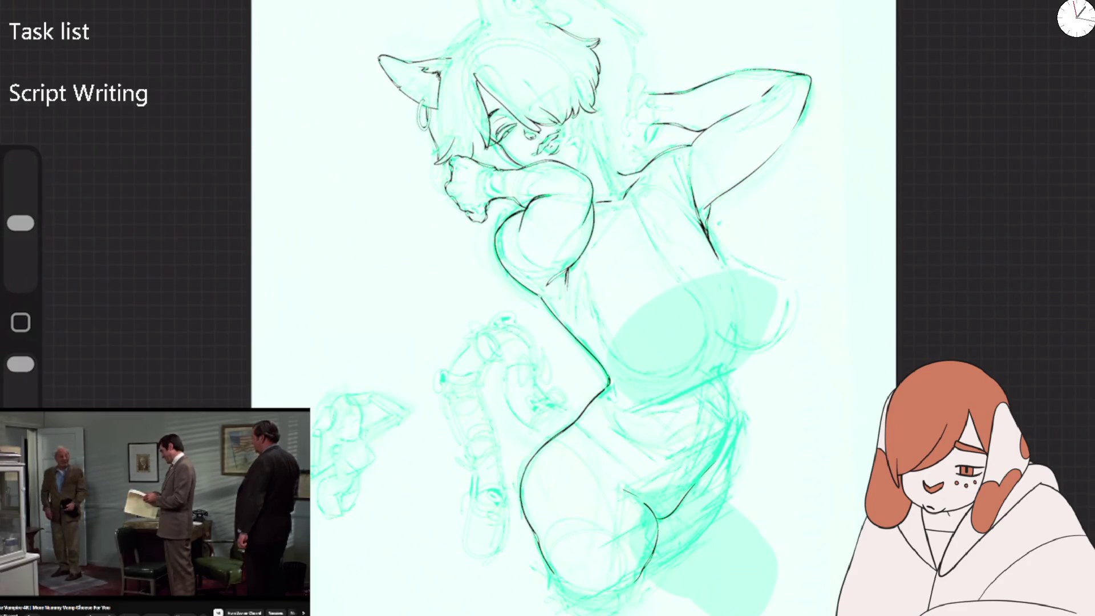
{"action": "left_click", "coordinate": [78, 320]}
Erase the black ink lines on the fist with a larger eraser.
{"action": "scroll", "coordinate": [547, 308], "scroll_direction": "up", "scroll_amount": 5}
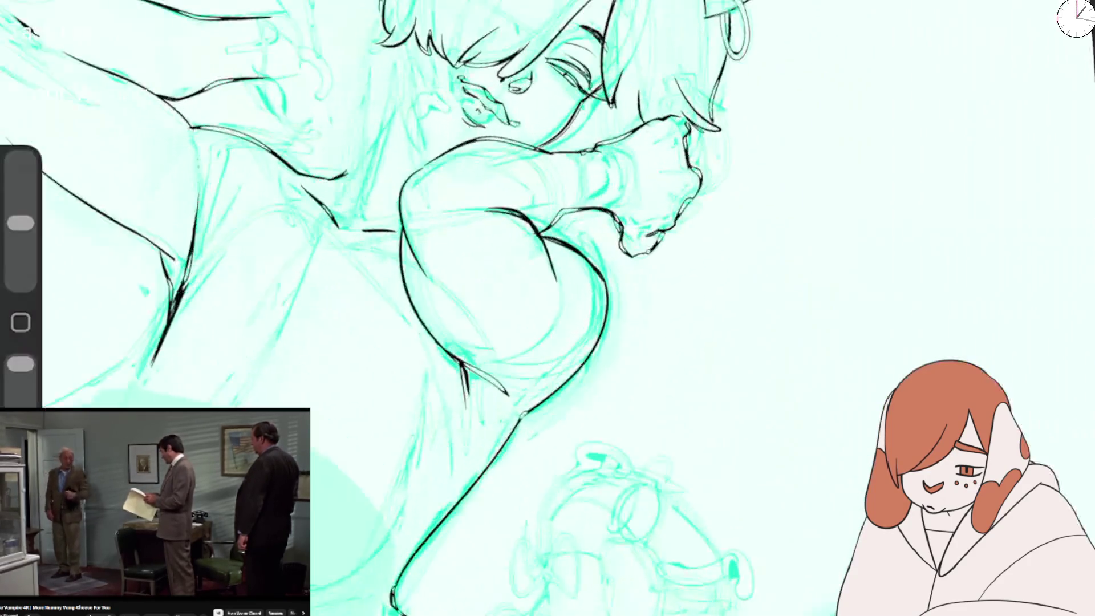
{"action": "scroll", "coordinate": [712, 57], "scroll_direction": "up", "scroll_amount": 2}
{"action": "left_click_drag", "start_coordinate": [20, 223], "coordinate": [20, 200]}
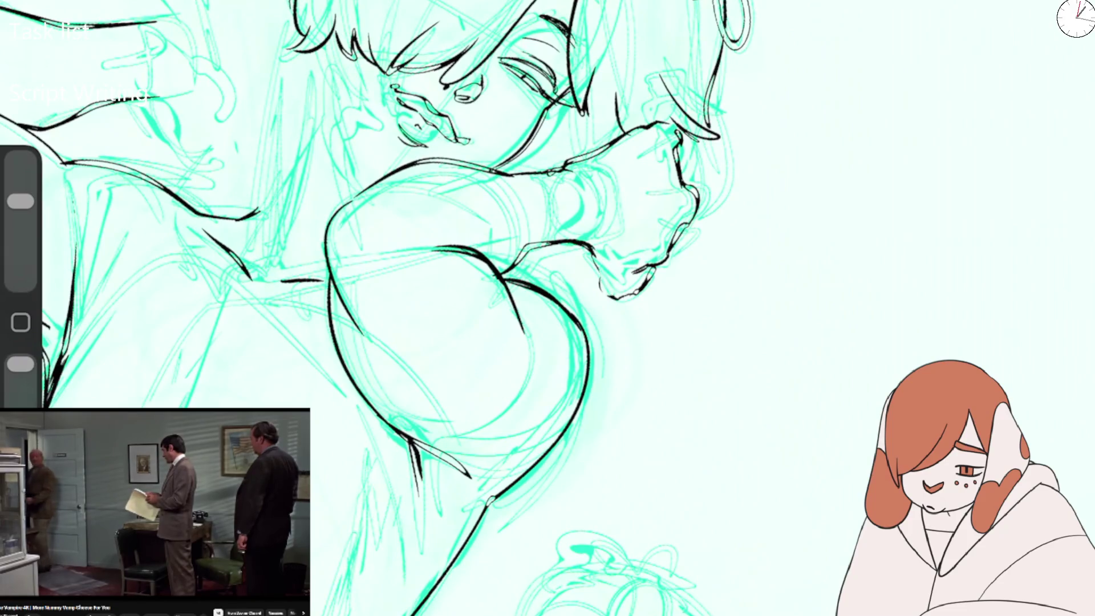
{"action": "left_click_drag", "start_coordinate": [588, 257], "coordinate": [684, 143]}
{"action": "left_click_drag", "start_coordinate": [684, 228], "coordinate": [576, 160]}
{"action": "left_click_drag", "start_coordinate": [662, 137], "coordinate": [716, 72]}
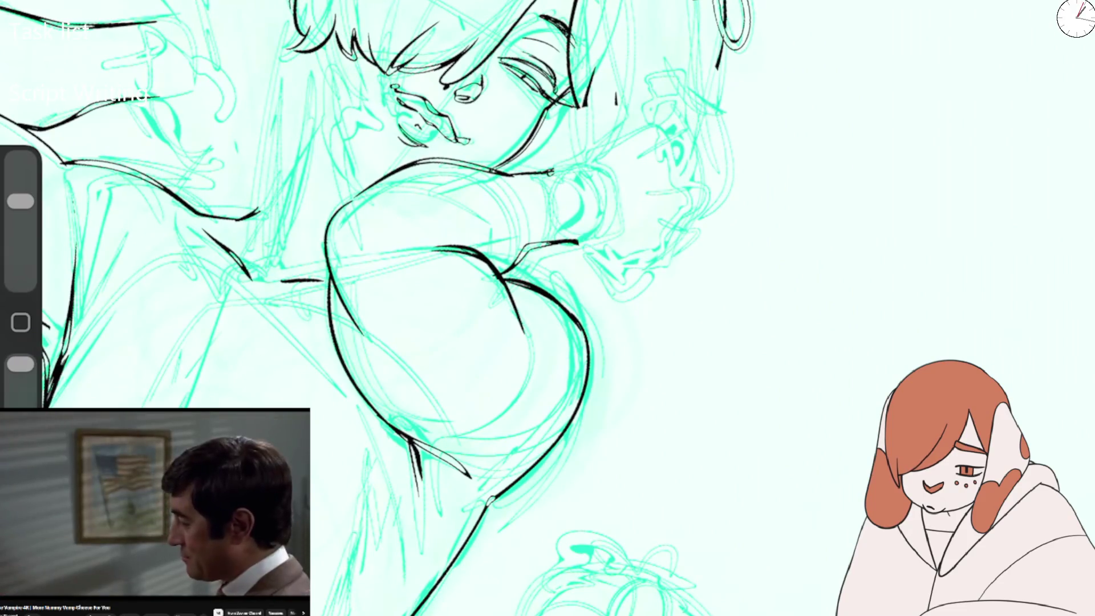
Erase the upper-left hair strands and stray ink near the eye, then shrink the brush back down.
{"action": "scroll", "coordinate": [513, 308], "scroll_direction": "up", "scroll_amount": 3}
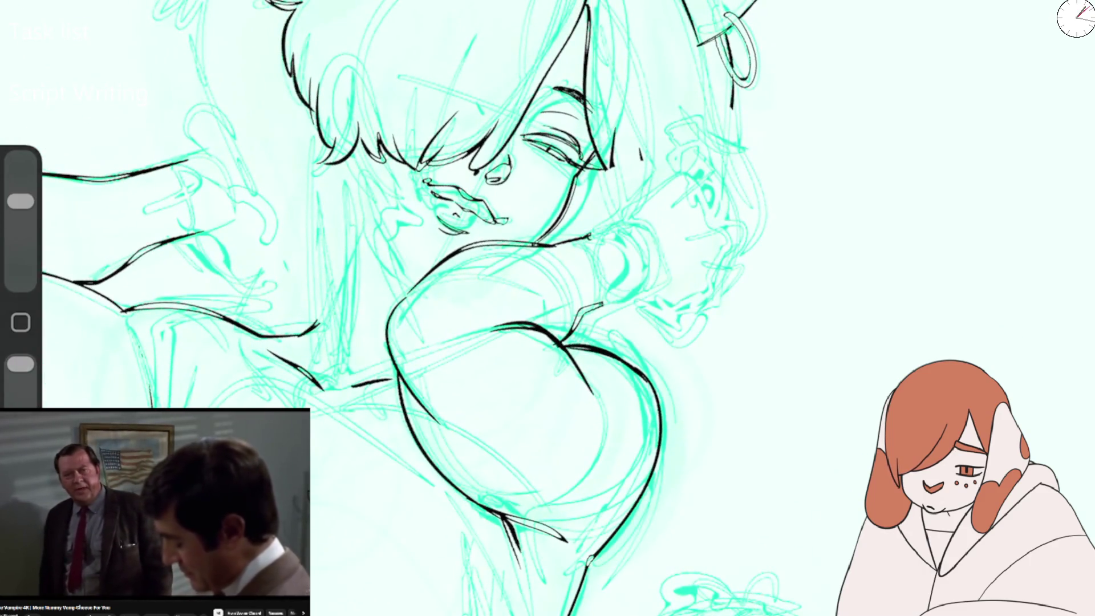
{"action": "left_click_drag", "start_coordinate": [333, 159], "coordinate": [299, 83]}
{"action": "left_click_drag", "start_coordinate": [408, 166], "coordinate": [394, 152]}
{"action": "left_click_drag", "start_coordinate": [299, 86], "coordinate": [282, 6]}
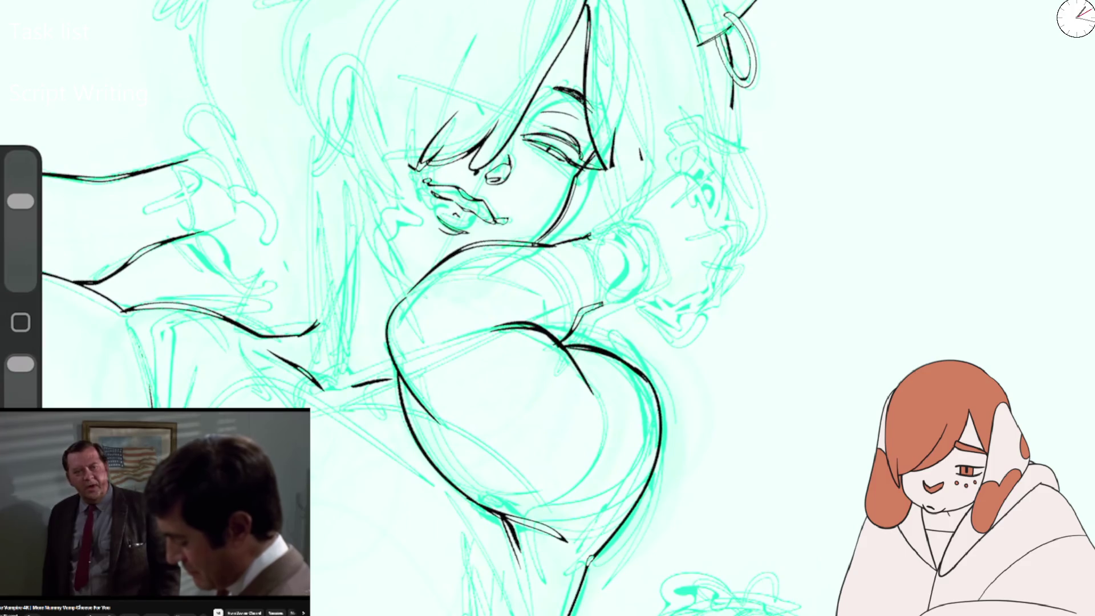
{"action": "left_click_drag", "start_coordinate": [21, 201], "coordinate": [20, 222]}
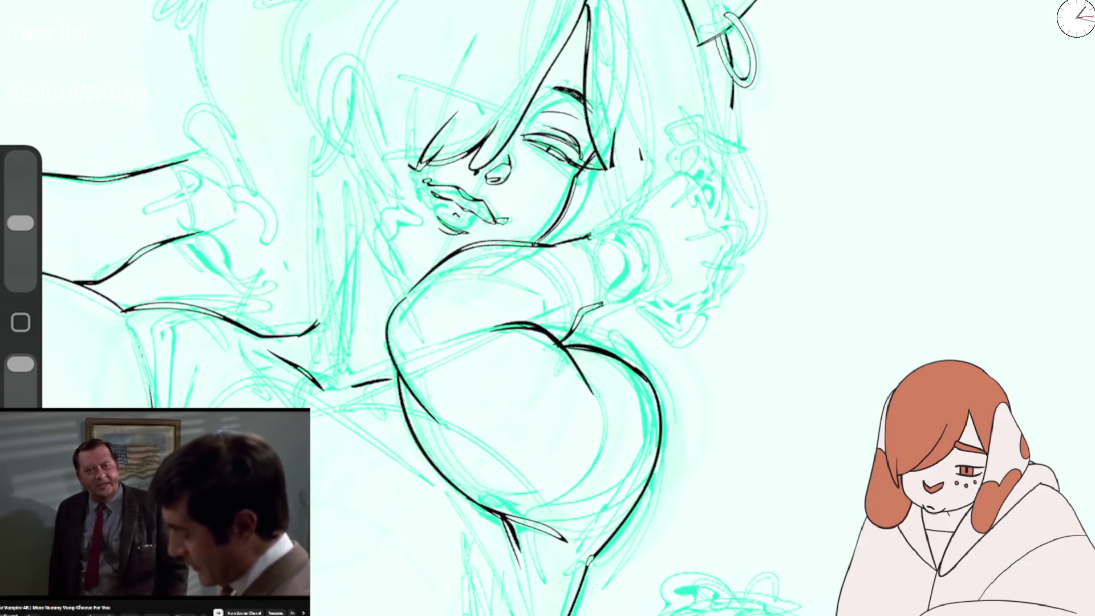
Ink a shorter vertical hair line beside the face.
{"action": "left_click_drag", "start_coordinate": [339, 176], "coordinate": [335, 346]}
{"action": "key", "text": "ctrl+z"}
{"action": "left_click_drag", "start_coordinate": [339, 305], "coordinate": [331, 385]}
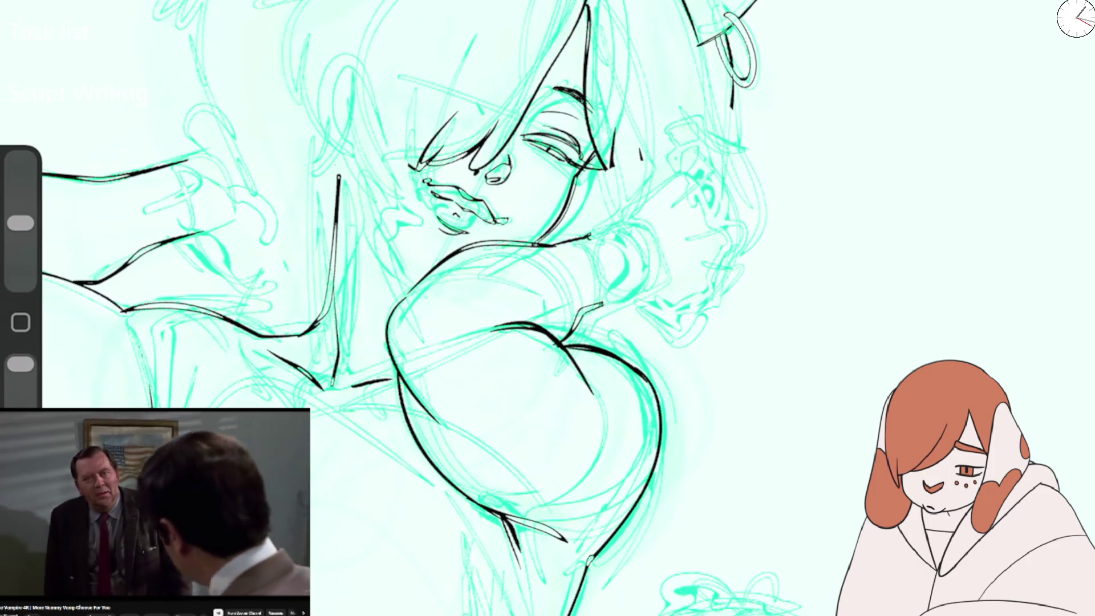
Choose Speech Bubble Grunge from the RAW DUMP set and undo its test stroke.
{"action": "key", "text": "b"}
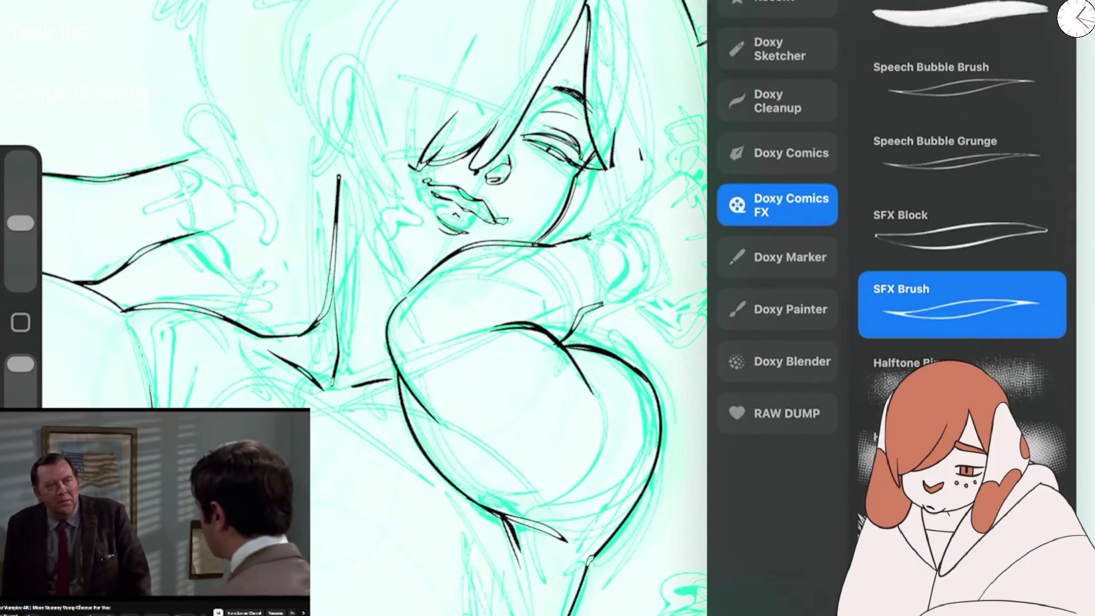
{"action": "left_click", "coordinate": [777, 413]}
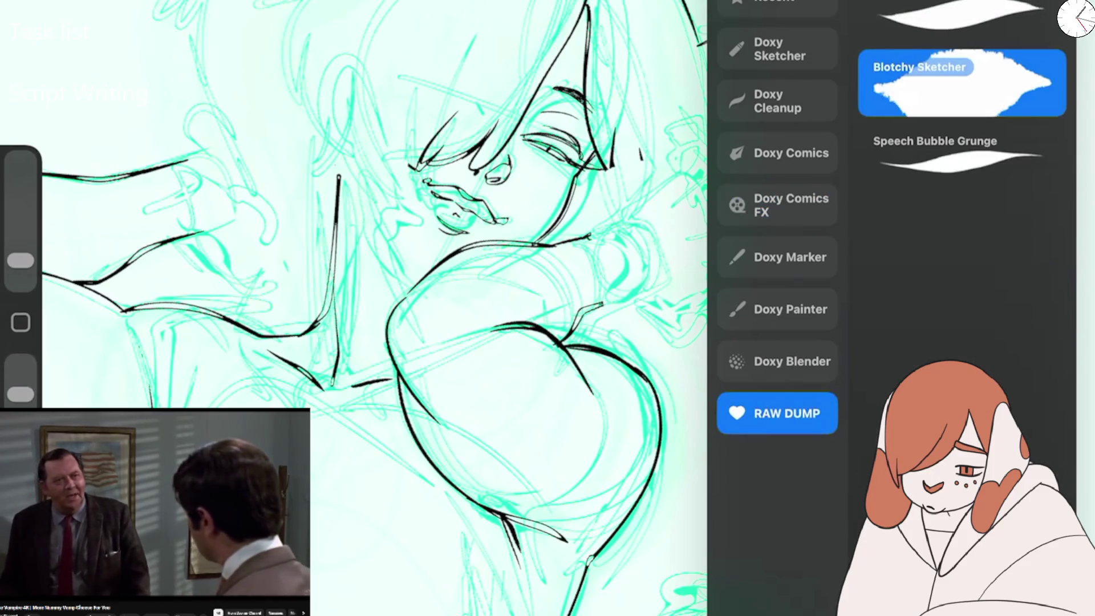
{"action": "left_click", "coordinate": [935, 151]}
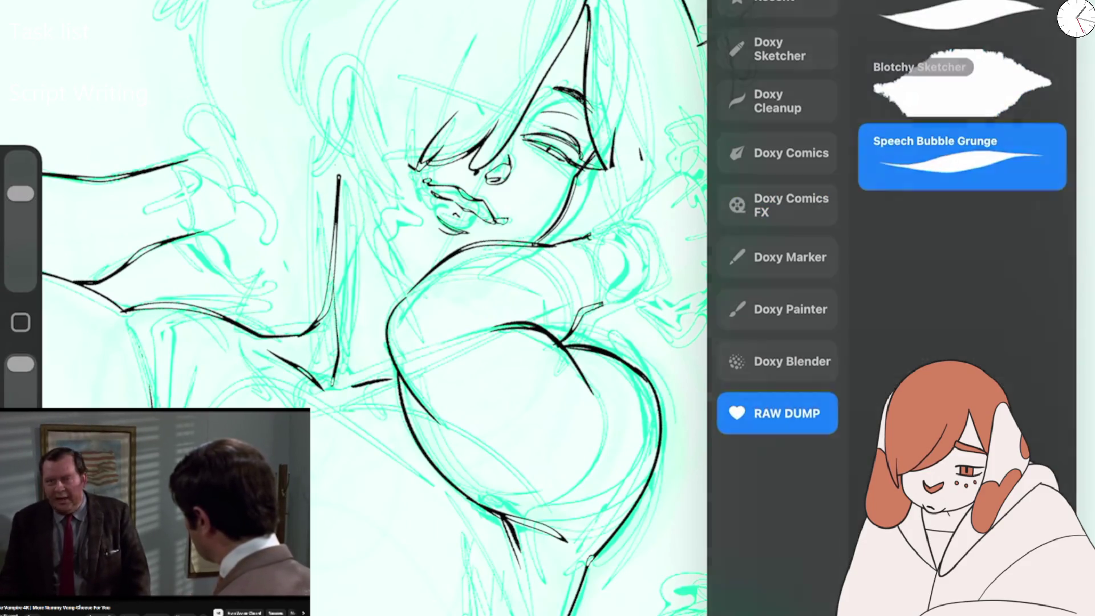
{"action": "left_click", "coordinate": [599, 293]}
{"action": "left_click_drag", "start_coordinate": [587, 330], "coordinate": [867, 353]}
{"action": "key", "text": "ctrl+z"}
{"action": "key", "text": "ctrl+z"}
Try the SFX Block brush from the Doxy Comics FX set.
{"action": "key", "text": "b"}
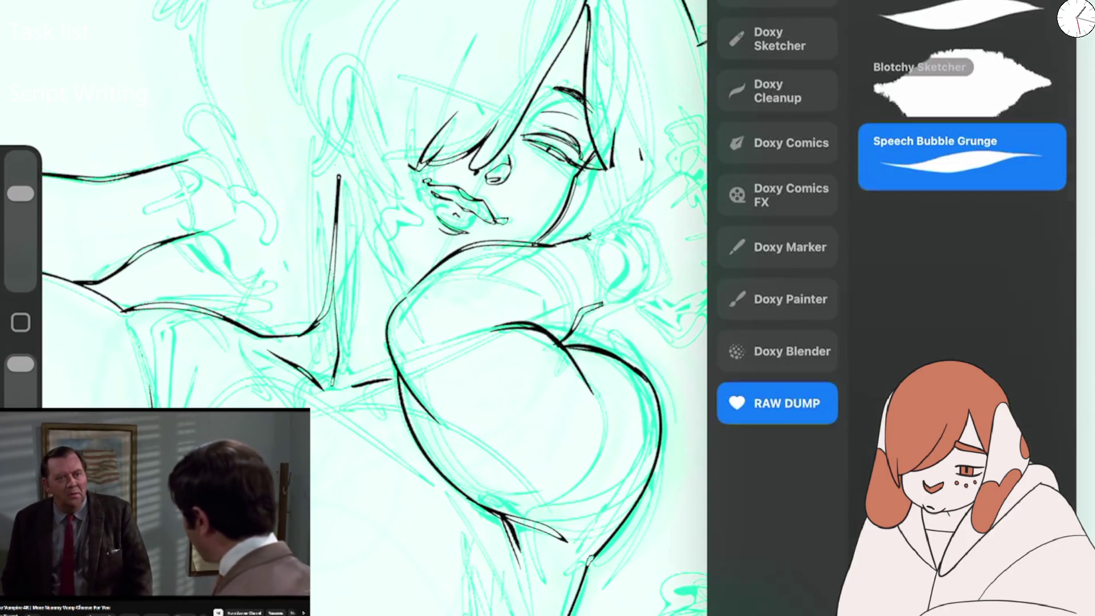
{"action": "left_click", "coordinate": [777, 299]}
{"action": "left_click", "coordinate": [777, 246]}
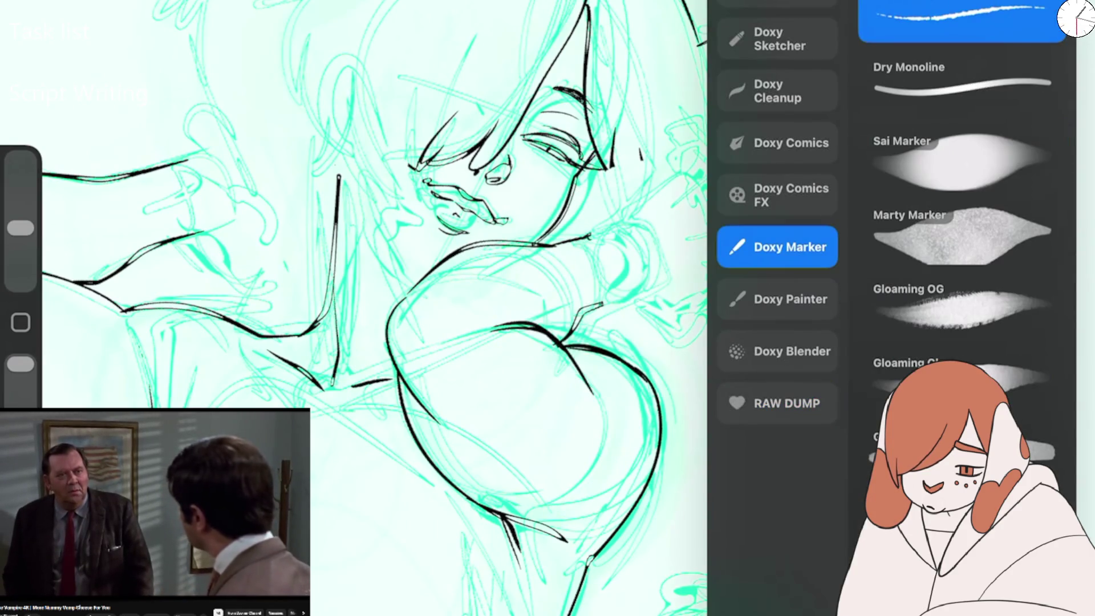
{"action": "left_click", "coordinate": [776, 194]}
{"action": "left_click", "coordinate": [961, 305]}
{"action": "left_click", "coordinate": [962, 231]}
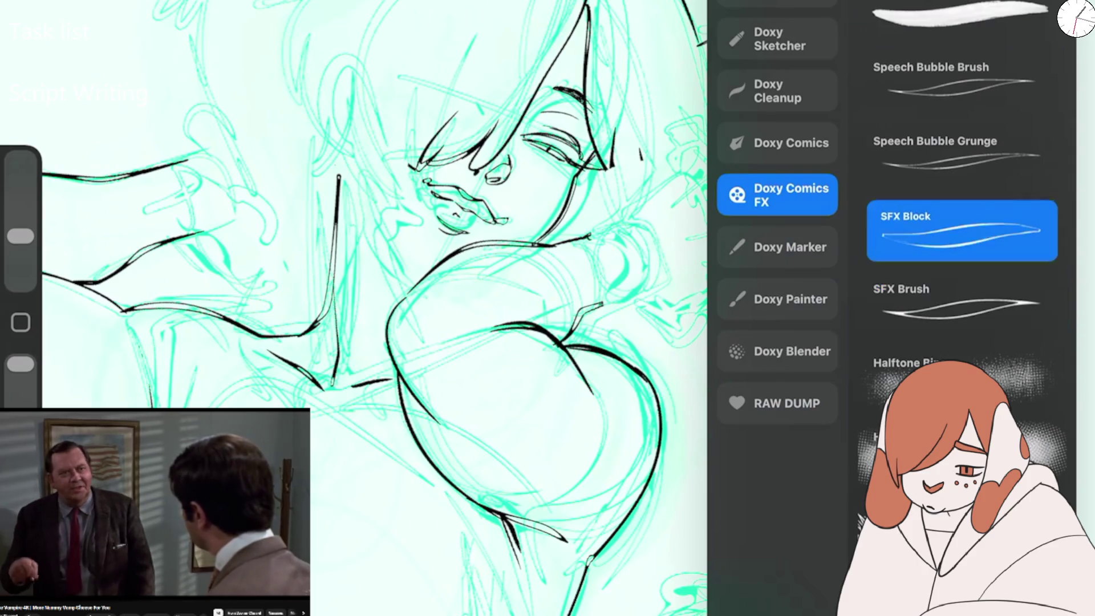
{"action": "left_click", "coordinate": [433, 228]}
Switch back to Speech Bubble Grunge and undo a thin test line in the hair.
{"action": "key", "text": "b"}
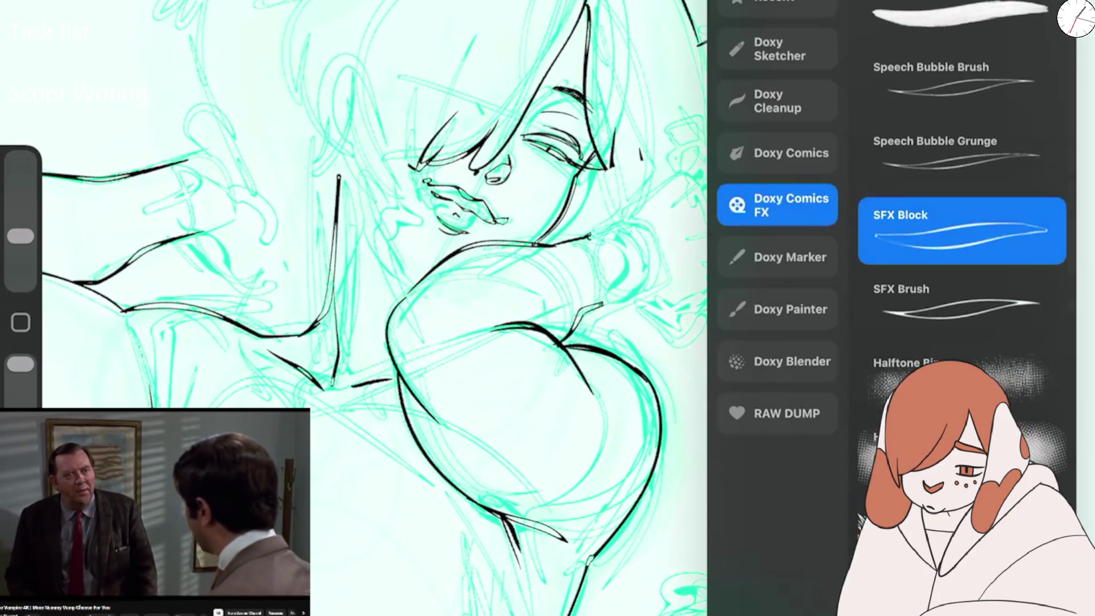
{"action": "left_click", "coordinate": [962, 151]}
{"action": "left_click", "coordinate": [501, 268]}
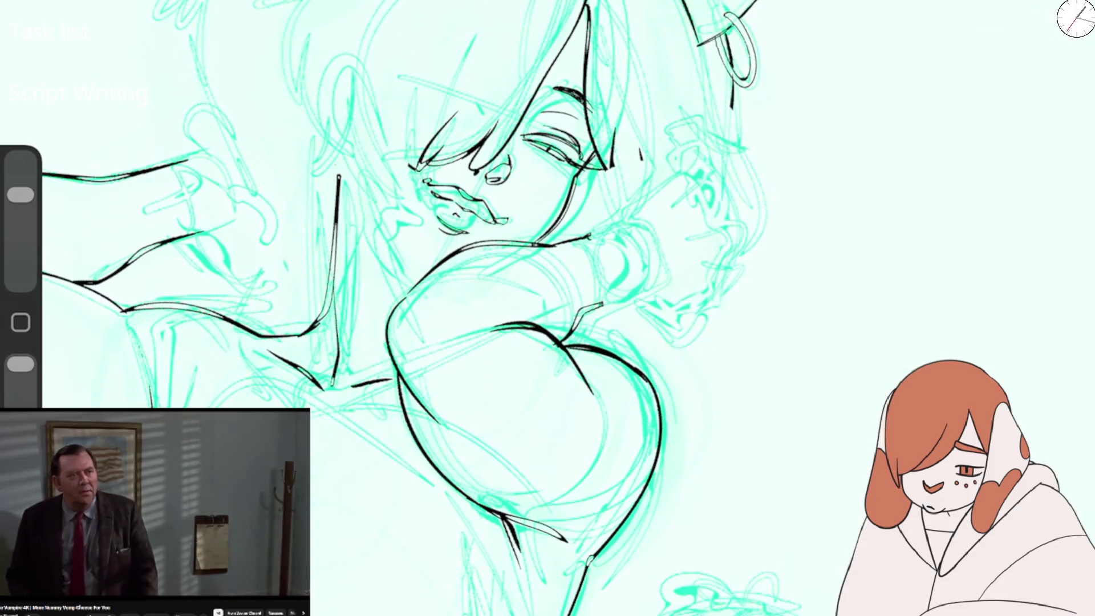
{"action": "left_click_drag", "start_coordinate": [296, 16], "coordinate": [287, 128]}
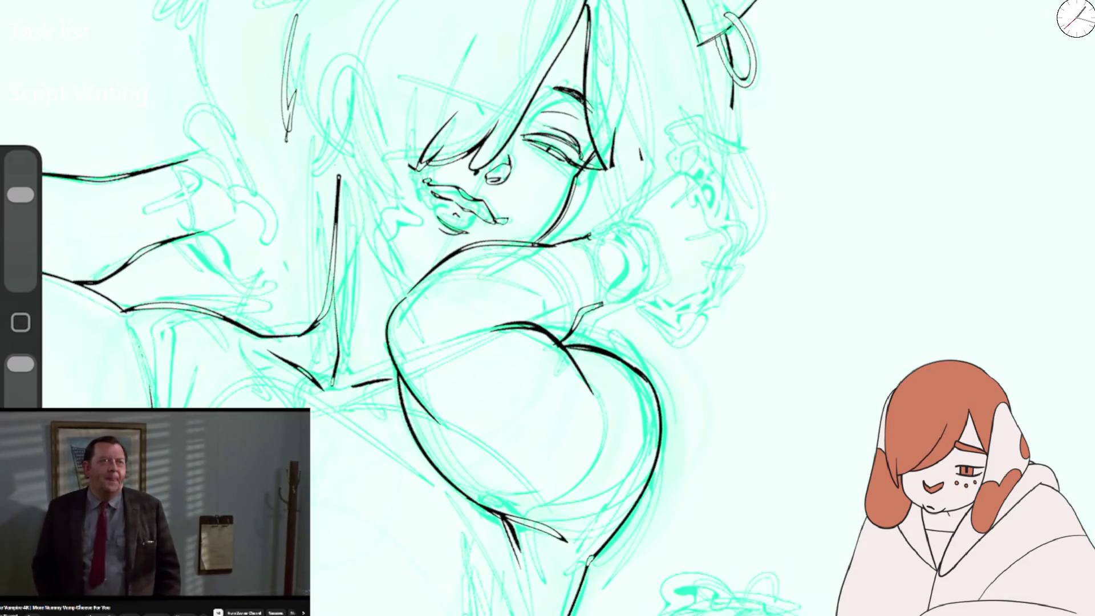
{"action": "key", "text": "ctrl+z"}
Select SFX Brush as the inking brush.
{"action": "key", "text": "b"}
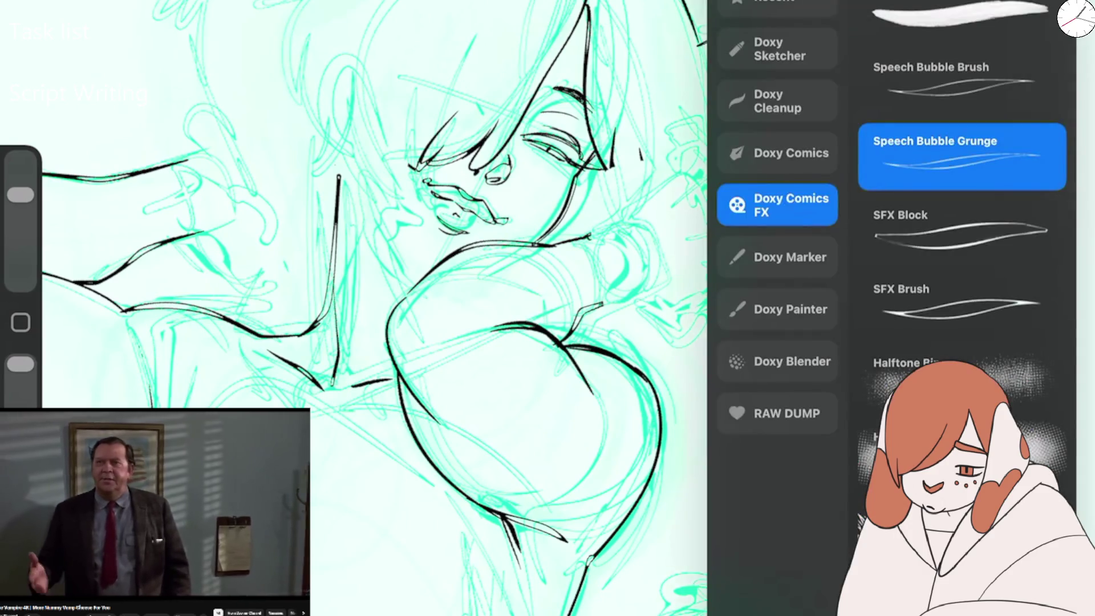
{"action": "left_click", "coordinate": [961, 302]}
{"action": "left_click", "coordinate": [456, 342]}
{"action": "scroll", "coordinate": [513, 285], "scroll_direction": "up", "scroll_amount": 3}
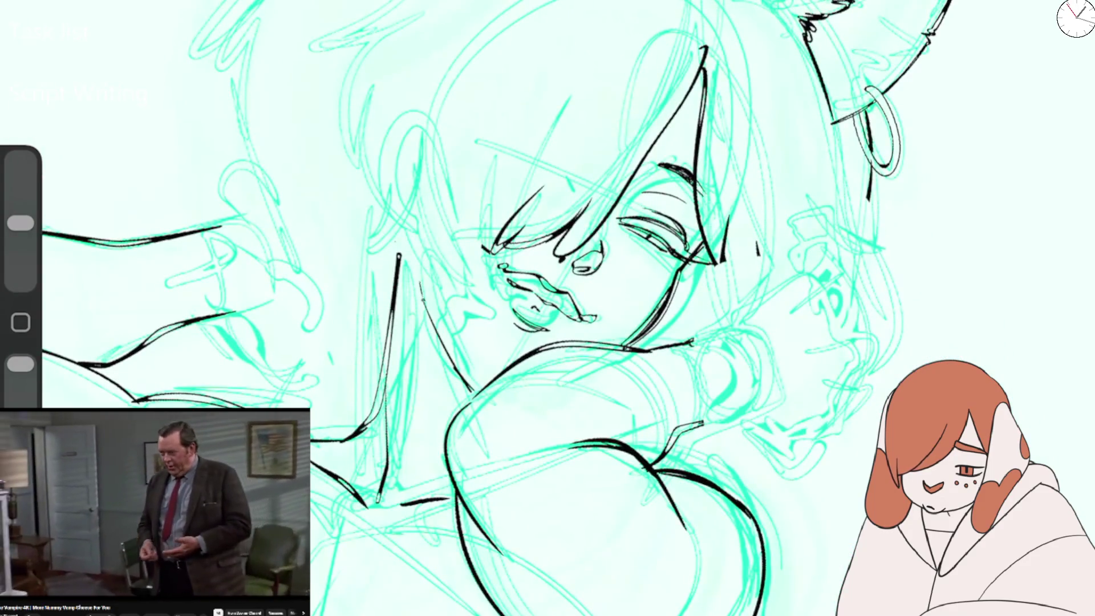
{"action": "left_click_drag", "start_coordinate": [421, 283], "coordinate": [473, 390]}
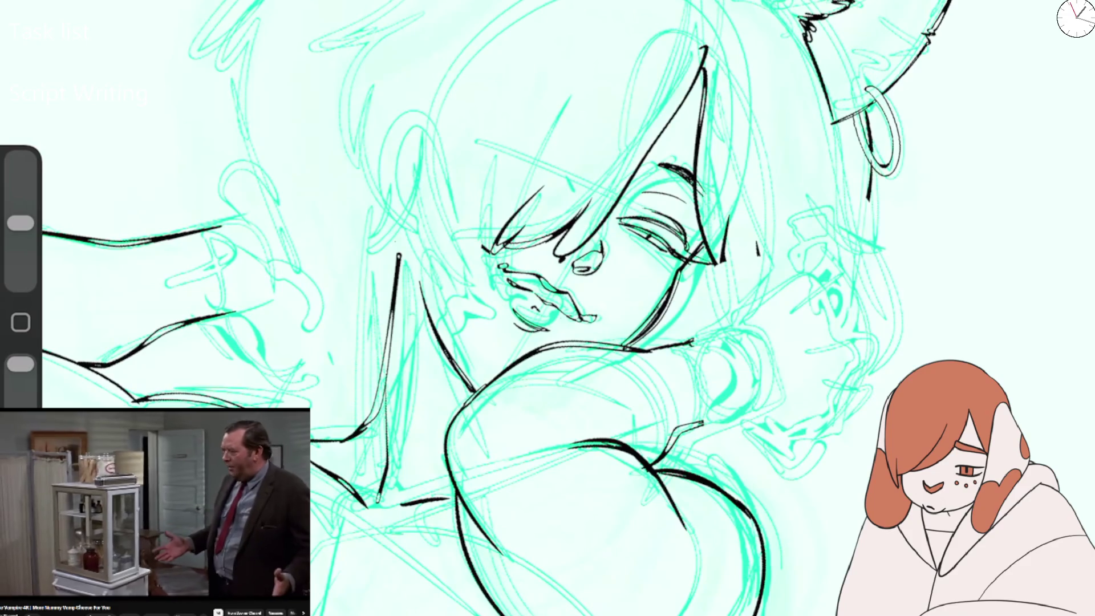
{"action": "left_click_drag", "start_coordinate": [421, 291], "coordinate": [452, 400]}
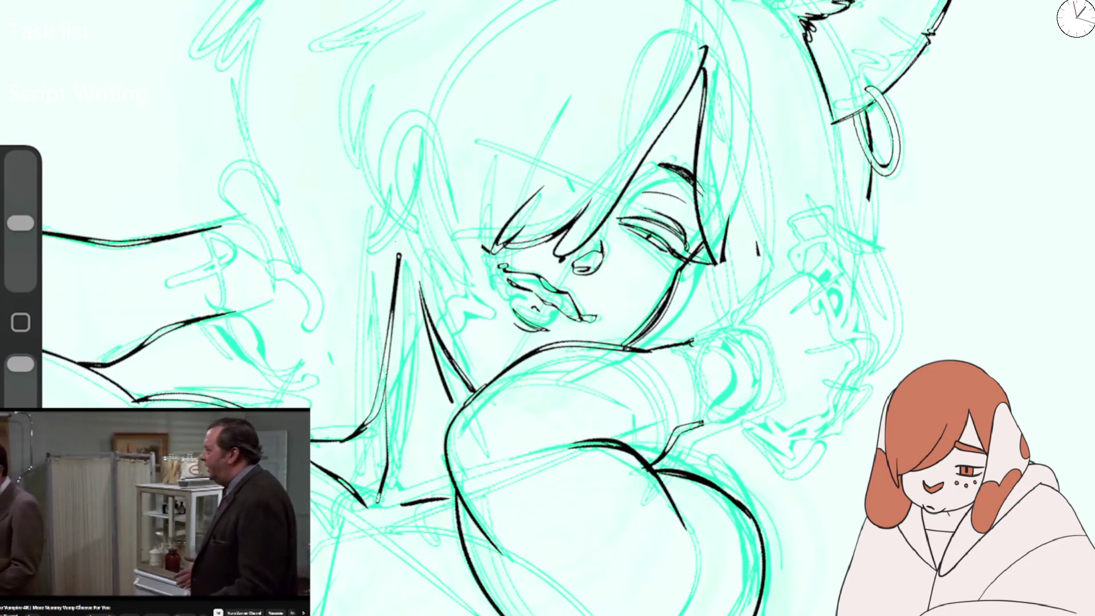
{"action": "left_click_drag", "start_coordinate": [437, 339], "coordinate": [465, 393]}
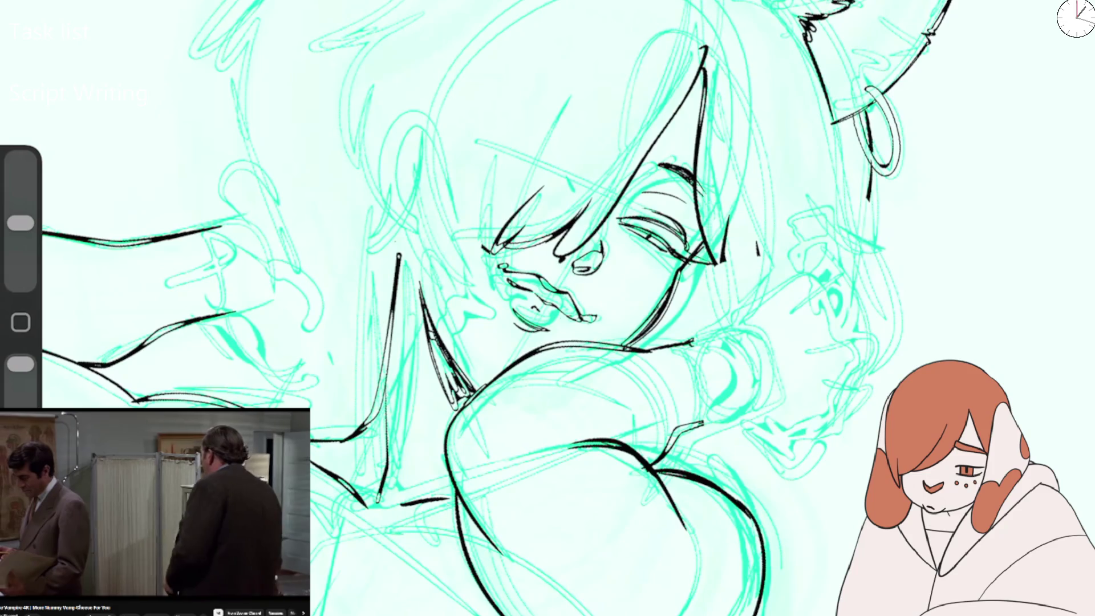
{"action": "key", "text": "ctrl+z"}
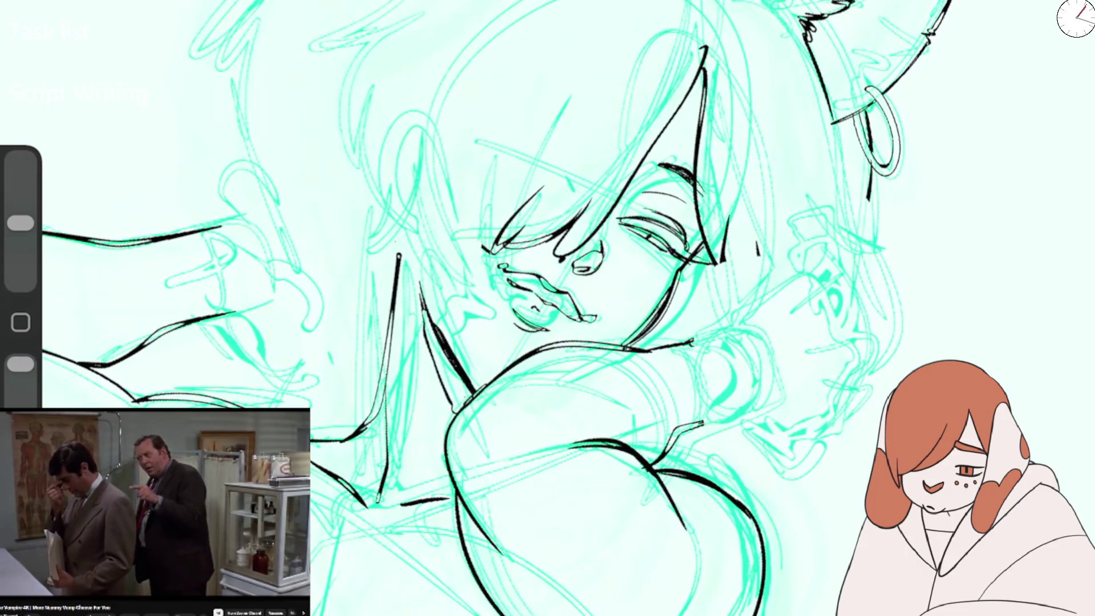
{"action": "key", "text": "ctrl+z"}
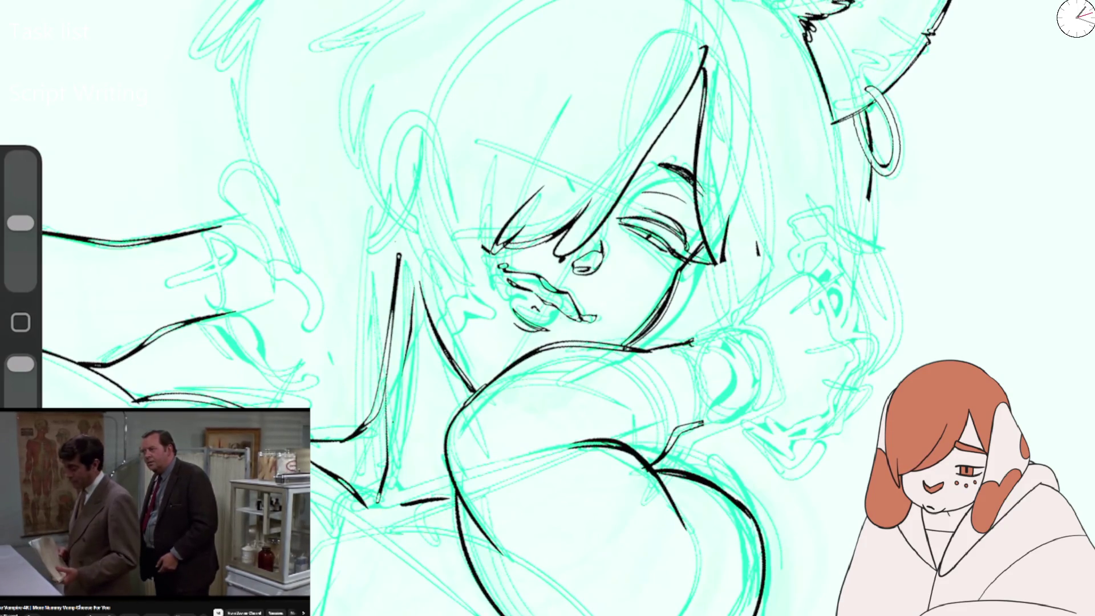
{"action": "scroll", "coordinate": [548, 308], "scroll_direction": "down", "scroll_amount": 2}
{"action": "scroll", "coordinate": [547, 308], "scroll_direction": "down", "scroll_amount": 2}
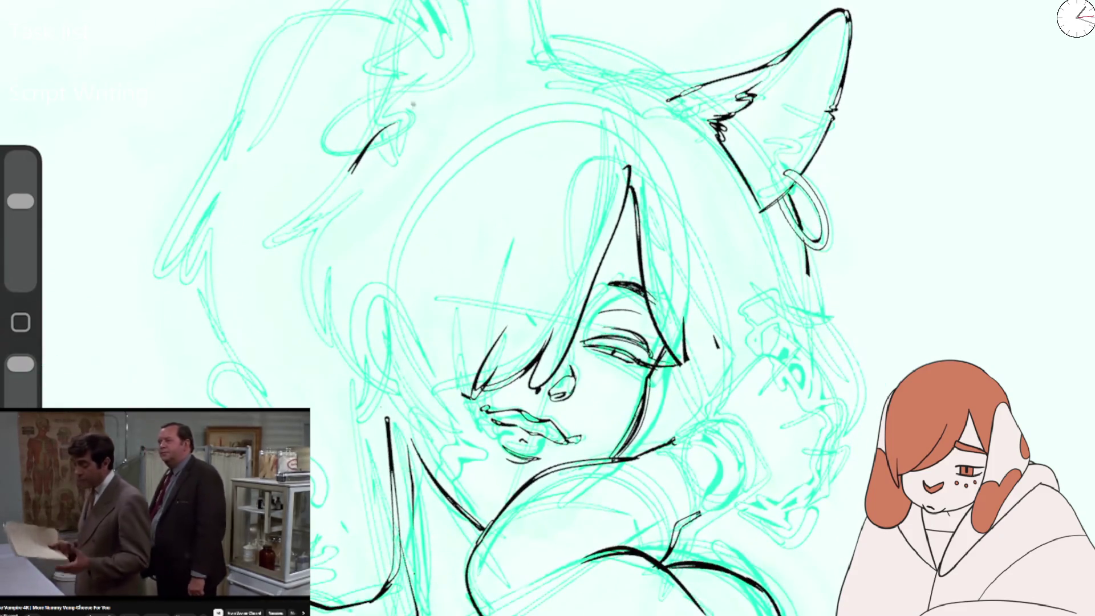
Ink the left cat ear outline, its inner fur tuft and the top of the head.
{"action": "scroll", "coordinate": [547, 308], "scroll_direction": "down", "scroll_amount": 2}
{"action": "scroll", "coordinate": [547, 308], "scroll_direction": "down", "scroll_amount": 1}
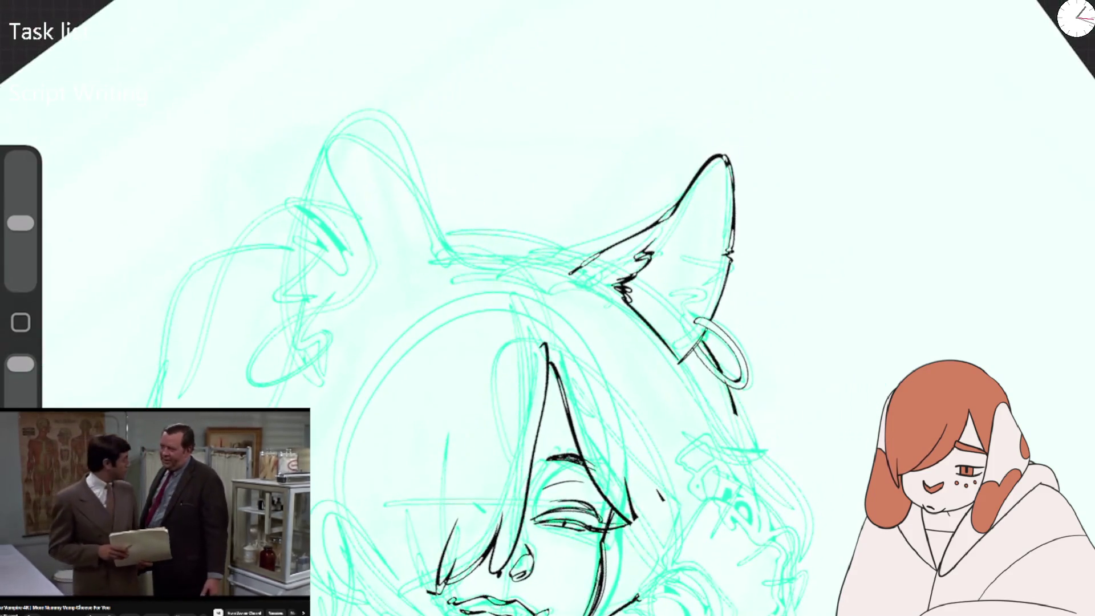
{"action": "mouse_move", "coordinate": [450, 254]}
{"action": "left_mouse_down"}
{"action": "mouse_move", "coordinate": [367, 102]}
{"action": "mouse_move", "coordinate": [271, 327]}
{"action": "mouse_move", "coordinate": [322, 338]}
{"action": "left_mouse_up"}
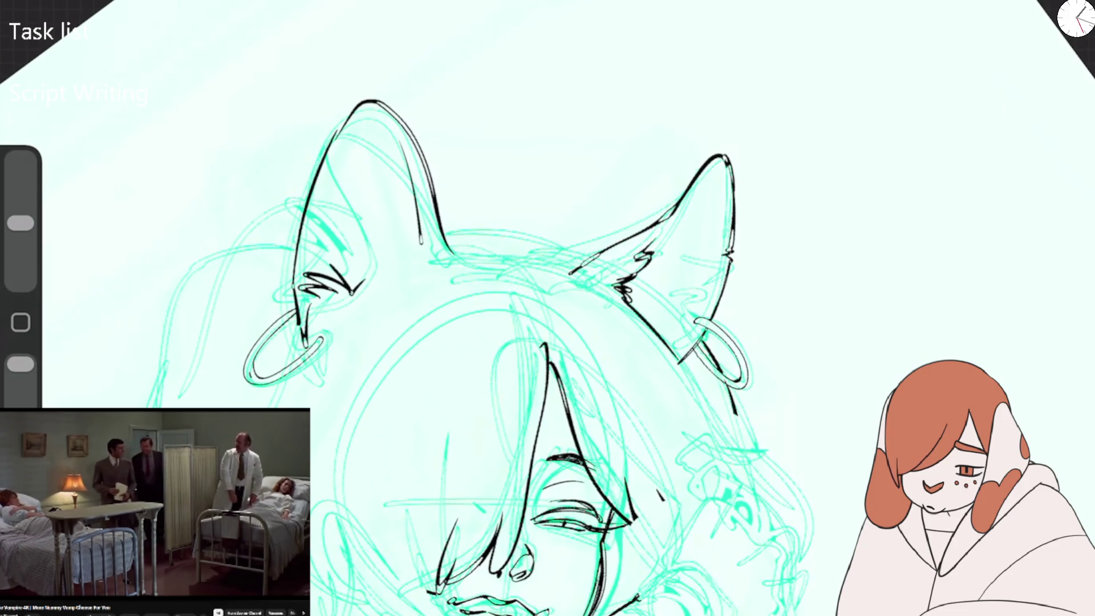
{"action": "key", "text": "ctrl+z"}
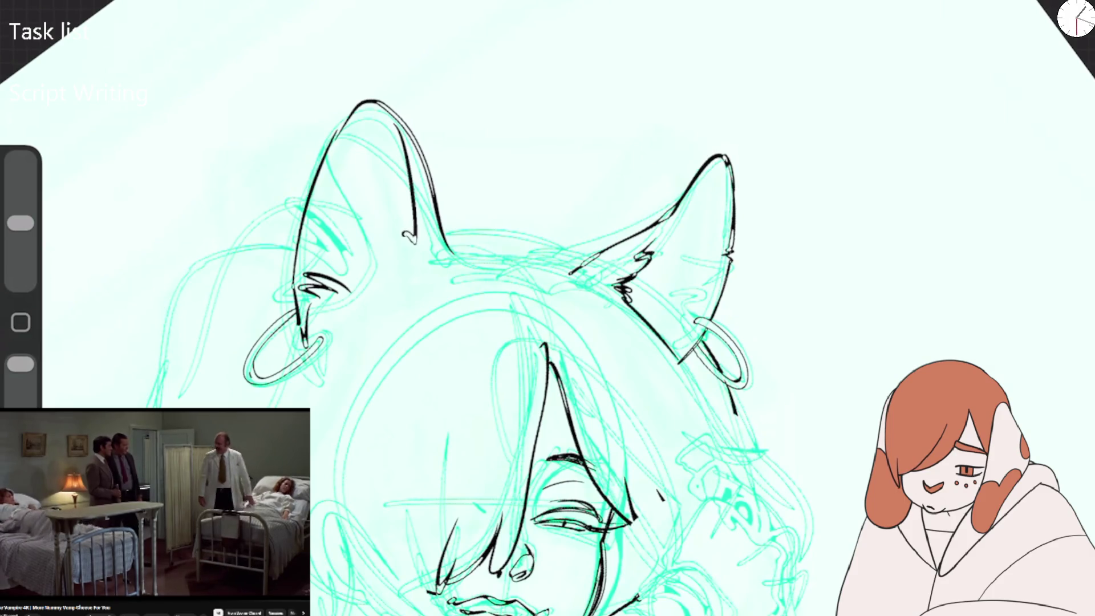
{"action": "left_click_drag", "start_coordinate": [402, 237], "coordinate": [368, 258]}
{"action": "left_click_drag", "start_coordinate": [448, 240], "coordinate": [533, 305]}
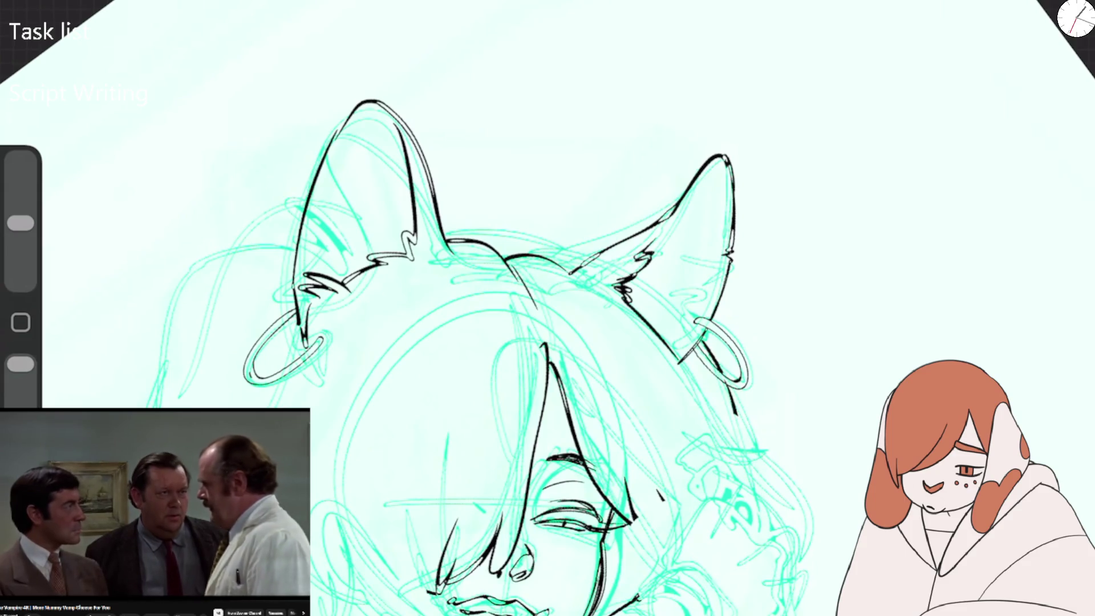
{"action": "left_click_drag", "start_coordinate": [570, 275], "coordinate": [630, 325]}
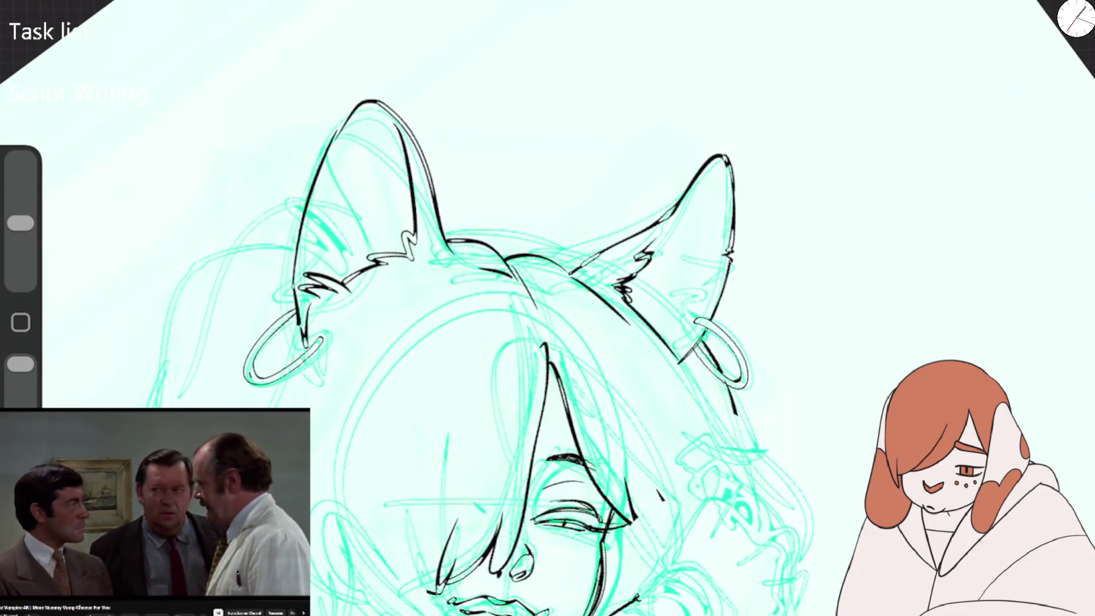
Rotate the view and ink the hair outline down the left side and lower left.
{"action": "left_click_drag", "start_coordinate": [513, 342], "coordinate": [656, 256]}
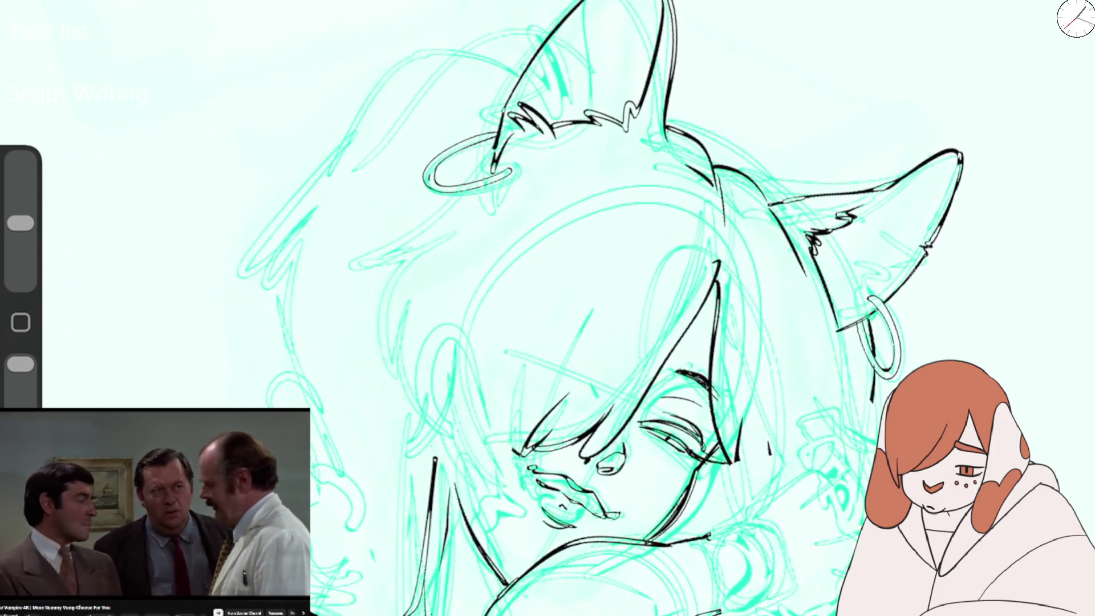
{"action": "mouse_move", "coordinate": [463, 49]}
{"action": "left_mouse_down"}
{"action": "mouse_move", "coordinate": [351, 125]}
{"action": "mouse_move", "coordinate": [299, 370]}
{"action": "mouse_move", "coordinate": [323, 344]}
{"action": "left_mouse_up"}
{"action": "mouse_move", "coordinate": [342, 445]}
{"action": "left_mouse_down"}
{"action": "mouse_move", "coordinate": [377, 542]}
{"action": "mouse_move", "coordinate": [379, 590]}
{"action": "left_mouse_up"}
{"action": "left_click_drag", "start_coordinate": [390, 523], "coordinate": [369, 580]}
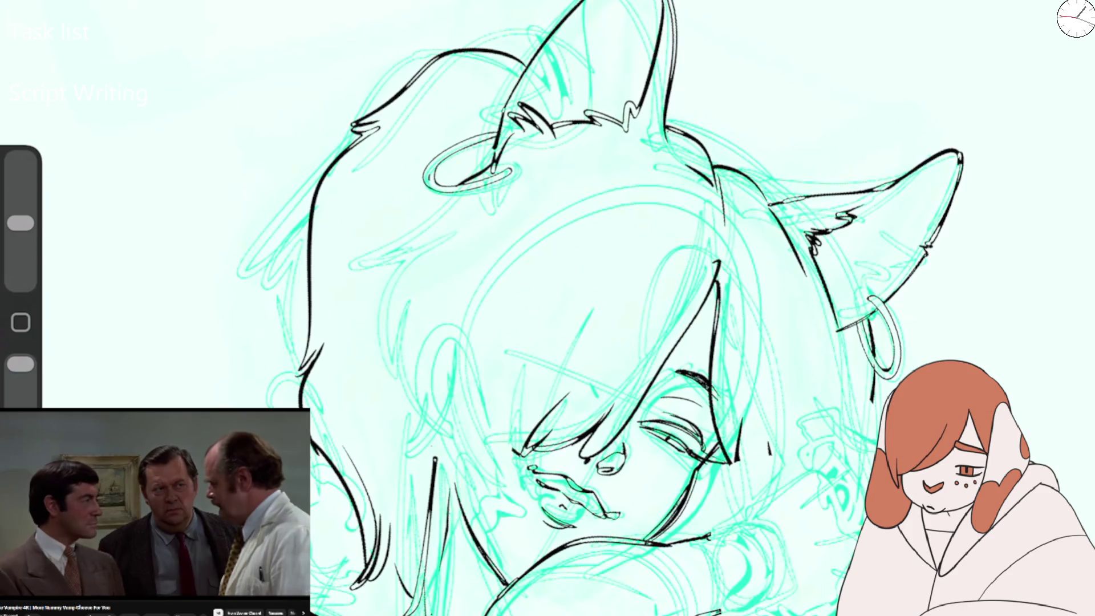
Erase stray ink around the left earring, then ink more hair strands across the head.
{"action": "left_click_drag", "start_coordinate": [21, 222], "coordinate": [21, 201]}
{"action": "left_click_drag", "start_coordinate": [457, 177], "coordinate": [502, 154]}
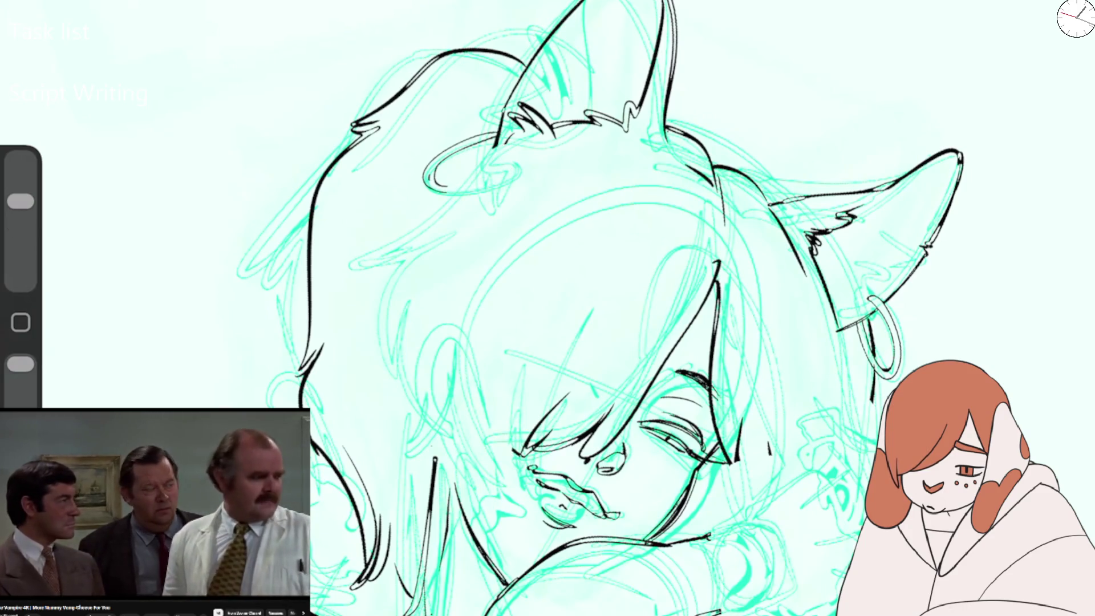
{"action": "left_click_drag", "start_coordinate": [21, 201], "coordinate": [21, 222]}
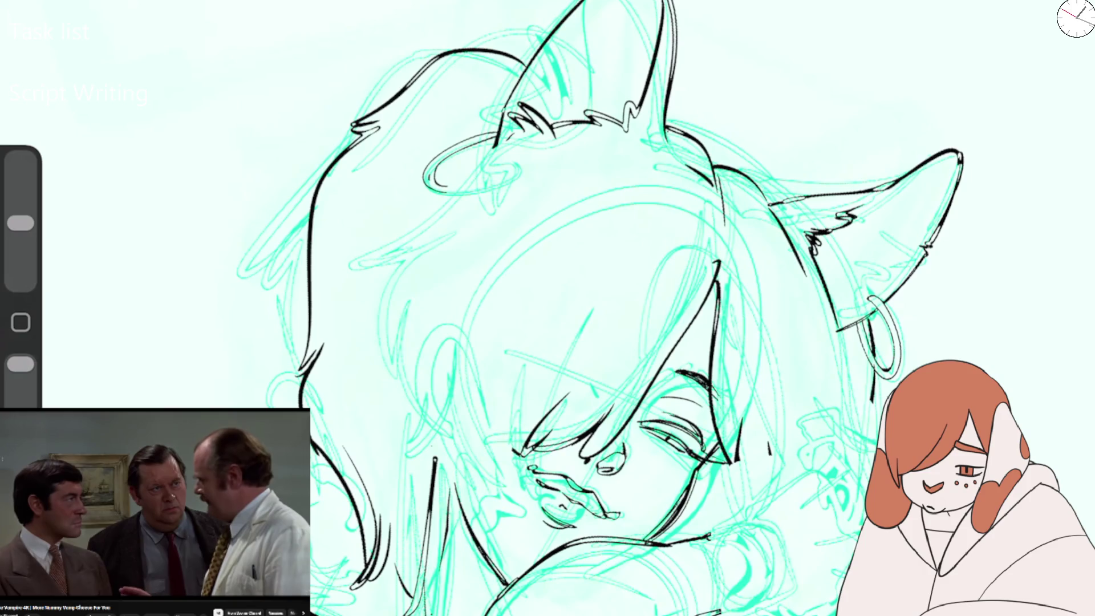
{"action": "left_click_drag", "start_coordinate": [513, 140], "coordinate": [418, 214]}
{"action": "mouse_move", "coordinate": [490, 165]}
{"action": "left_mouse_down"}
{"action": "mouse_move", "coordinate": [344, 255]}
{"action": "mouse_move", "coordinate": [363, 271]}
{"action": "mouse_move", "coordinate": [393, 387]}
{"action": "left_mouse_up"}
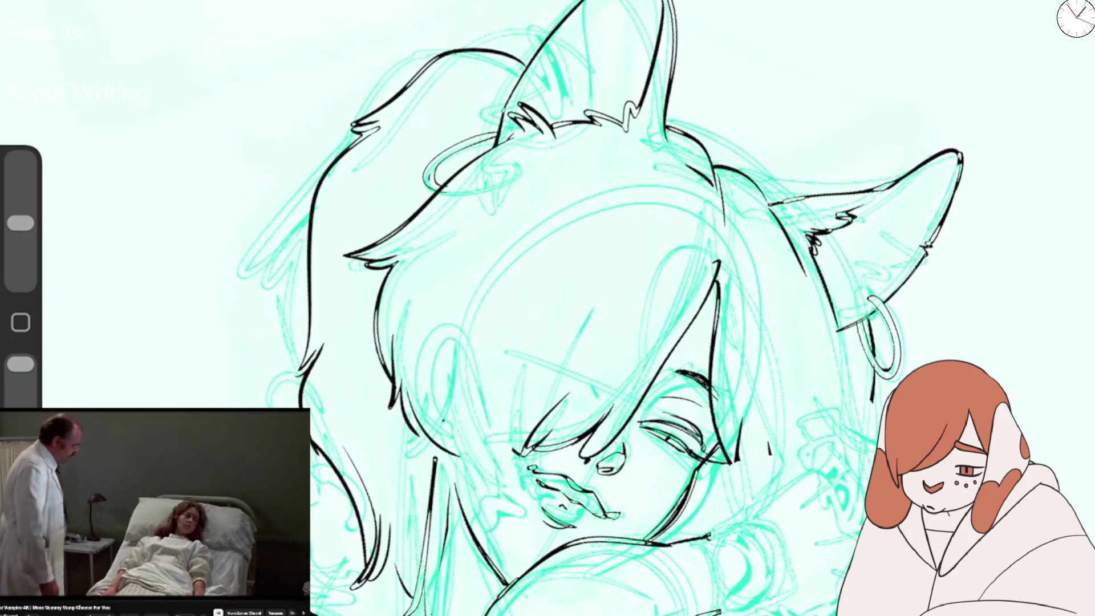
{"action": "left_click_drag", "start_coordinate": [459, 422], "coordinate": [399, 451]}
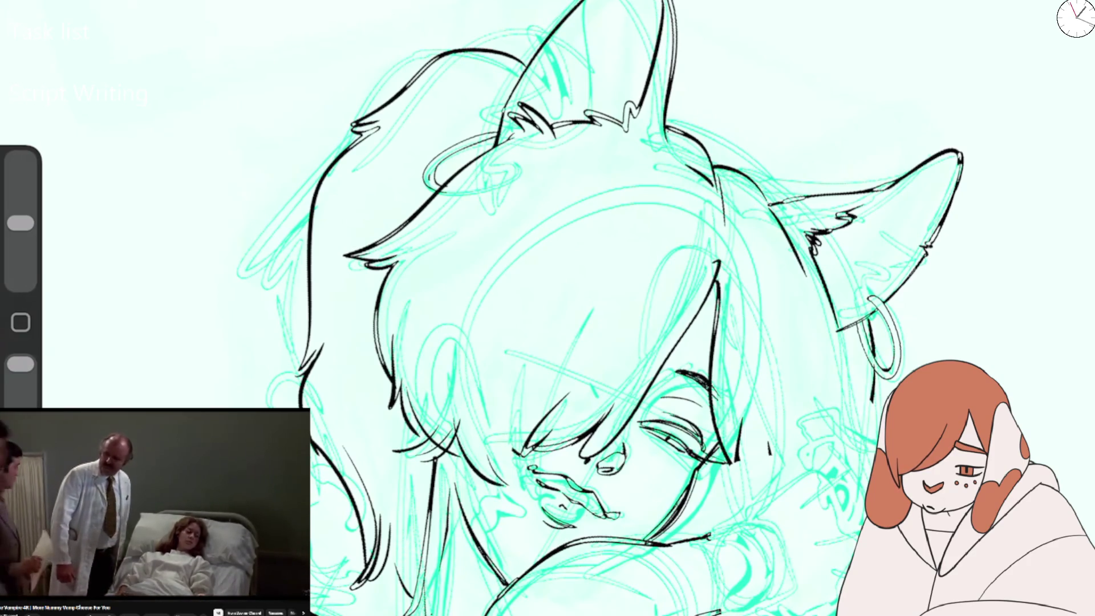
{"action": "scroll", "coordinate": [571, 308], "scroll_direction": "down", "scroll_amount": 5}
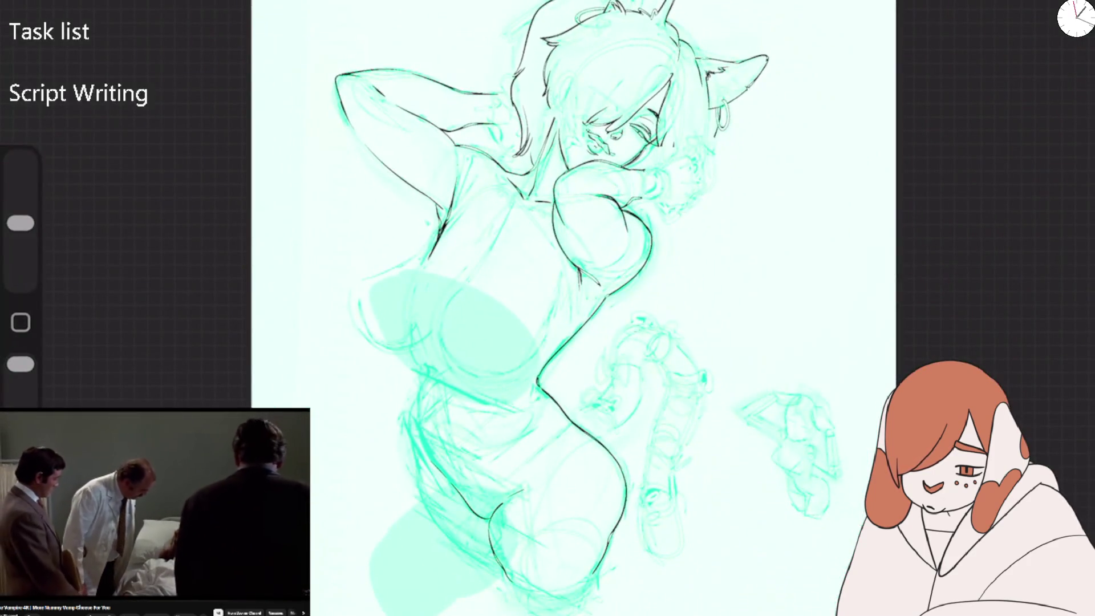
Erase the ink over the hair strands, nose and lips, then flip the canvas horizontally.
{"action": "scroll", "coordinate": [571, 308], "scroll_direction": "up", "scroll_amount": 3}
{"action": "scroll", "coordinate": [456, 308], "scroll_direction": "down", "scroll_amount": 3}
{"action": "scroll", "coordinate": [484, 222], "scroll_direction": "up", "scroll_amount": 5}
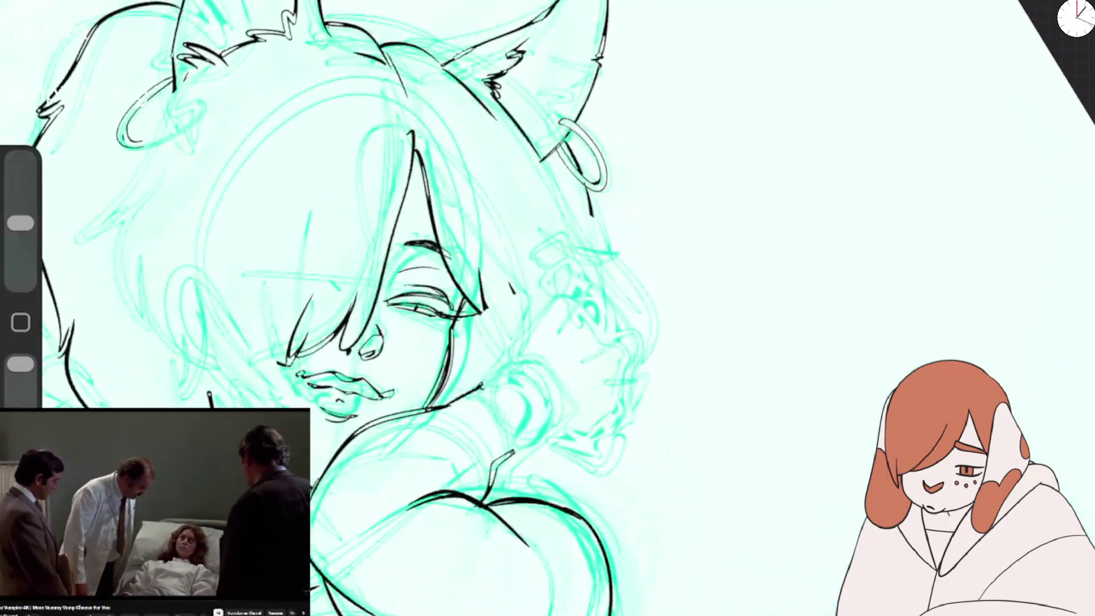
{"action": "left_click_drag", "start_coordinate": [21, 223], "coordinate": [20, 200]}
{"action": "left_click_drag", "start_coordinate": [470, 302], "coordinate": [427, 154]}
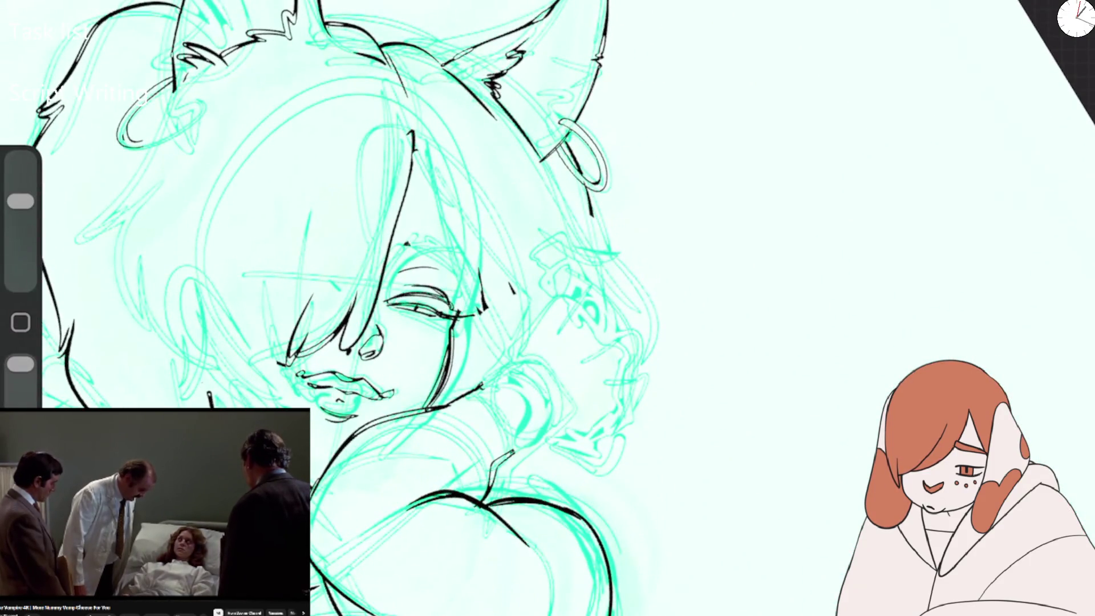
{"action": "left_click_drag", "start_coordinate": [365, 343], "coordinate": [282, 348]}
{"action": "left_click_drag", "start_coordinate": [399, 211], "coordinate": [308, 319]}
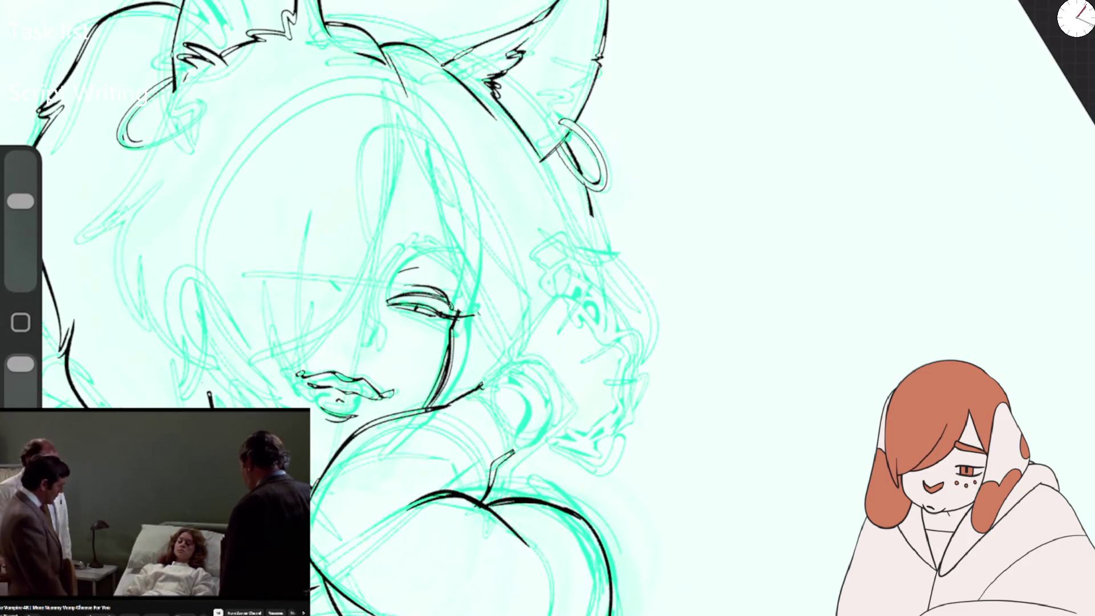
{"action": "left_click_drag", "start_coordinate": [393, 393], "coordinate": [300, 374]}
{"action": "left_click_drag", "start_coordinate": [359, 419], "coordinate": [319, 406]}
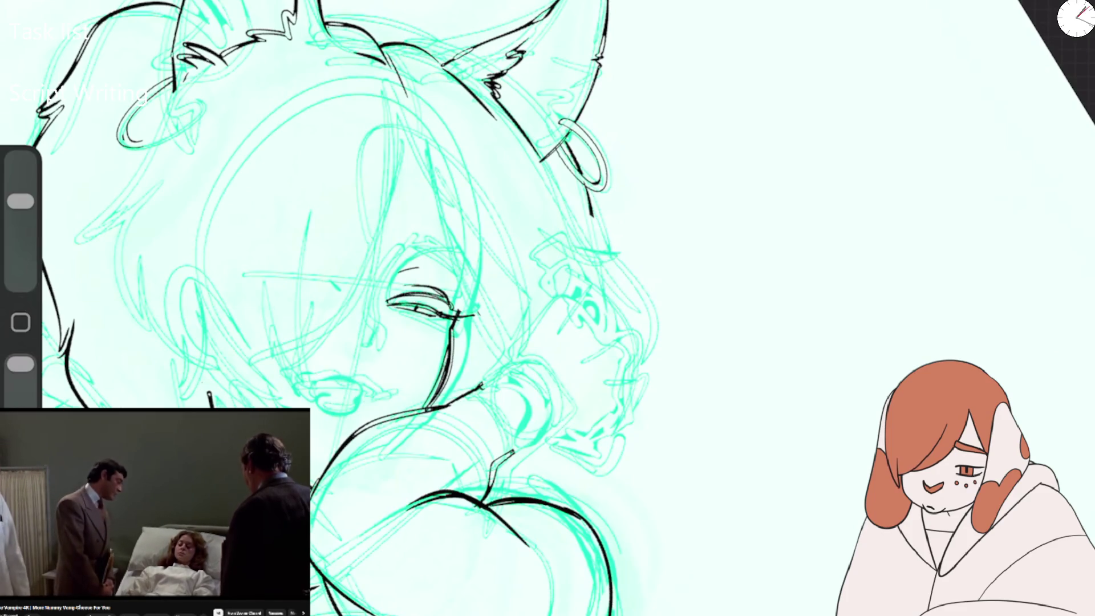
{"action": "left_click", "coordinate": [68, 5]}
{"action": "left_click", "coordinate": [120, 329]}
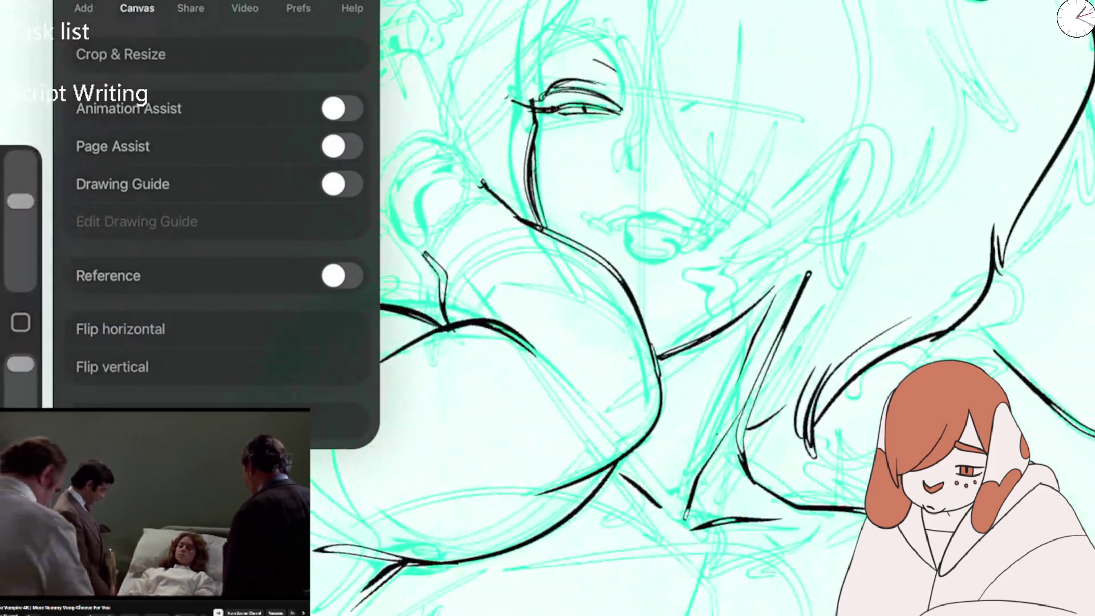
Duplicate SFX Brush in Doxy Comics FX as SFX Brush 2 and select it.
{"action": "key", "text": "Escape"}
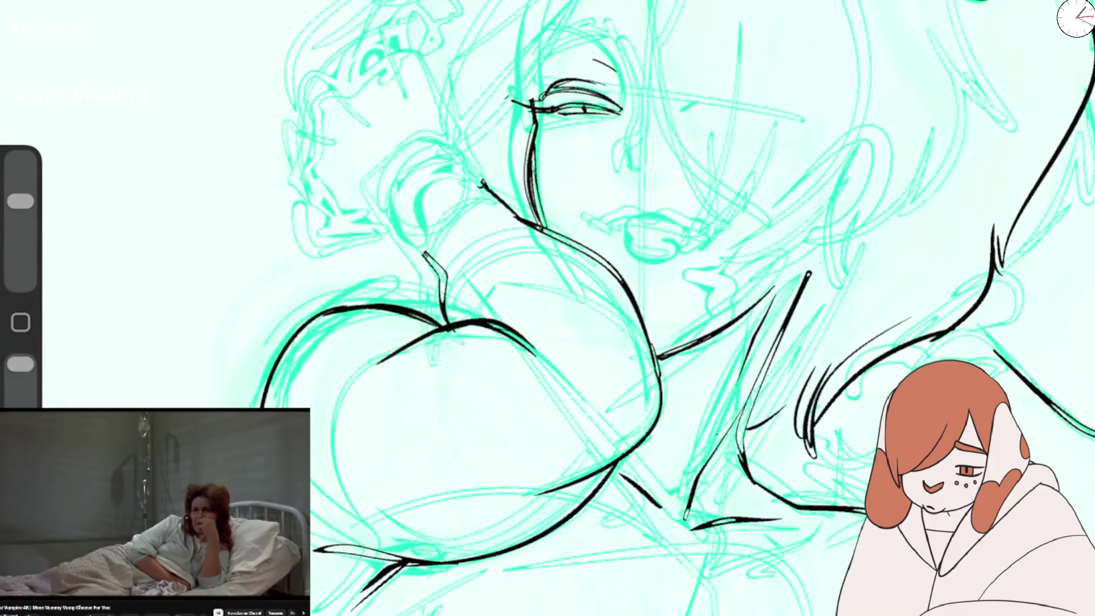
{"action": "key", "text": "bracketleft"}
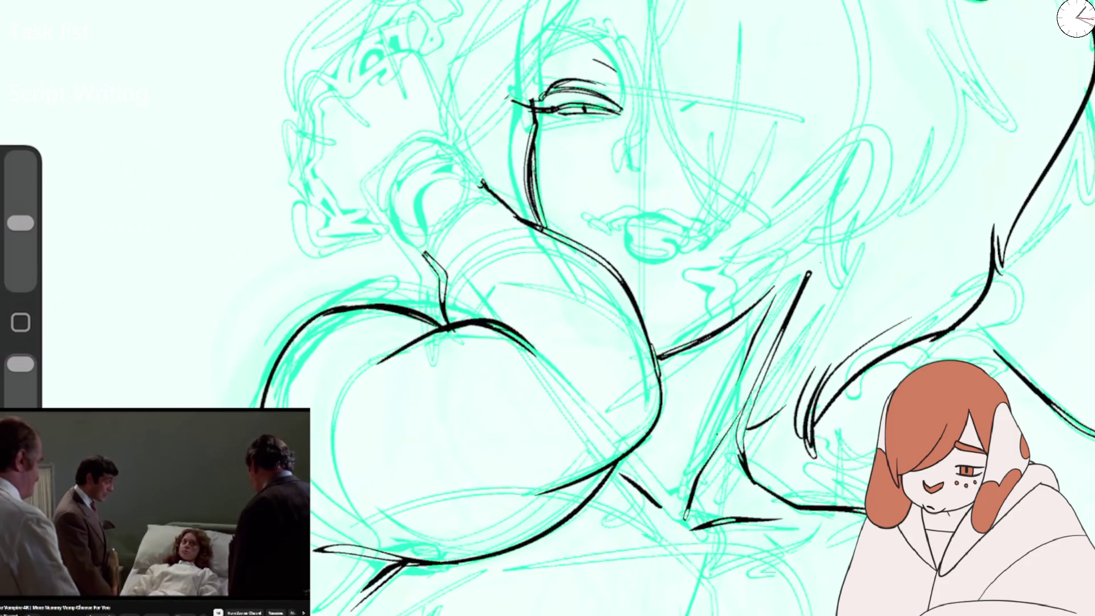
{"action": "key", "text": "l"}
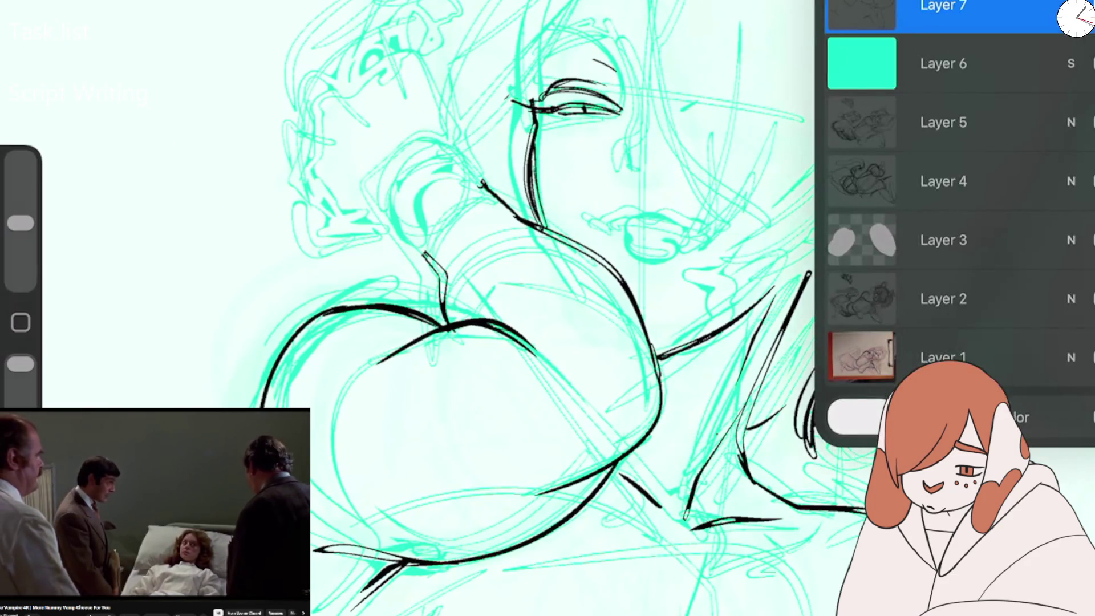
{"action": "key", "text": "b"}
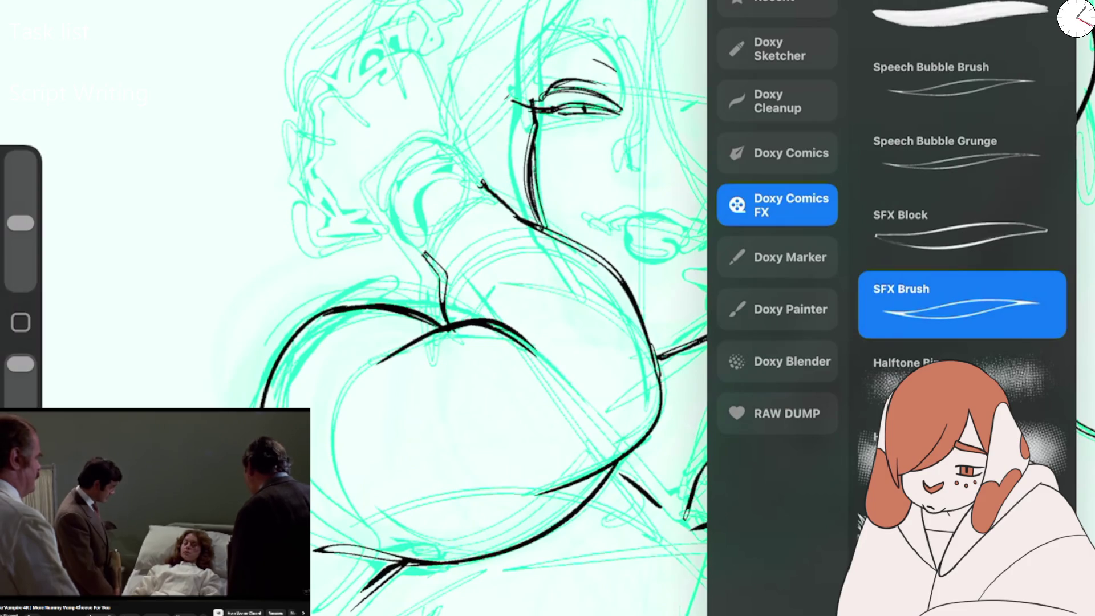
{"action": "mouse_move", "coordinate": [1015, 305]}
{"action": "left_mouse_down"}
{"action": "mouse_move", "coordinate": [890, 305]}
{"action": "mouse_move", "coordinate": [1015, 305]}
{"action": "left_mouse_up"}
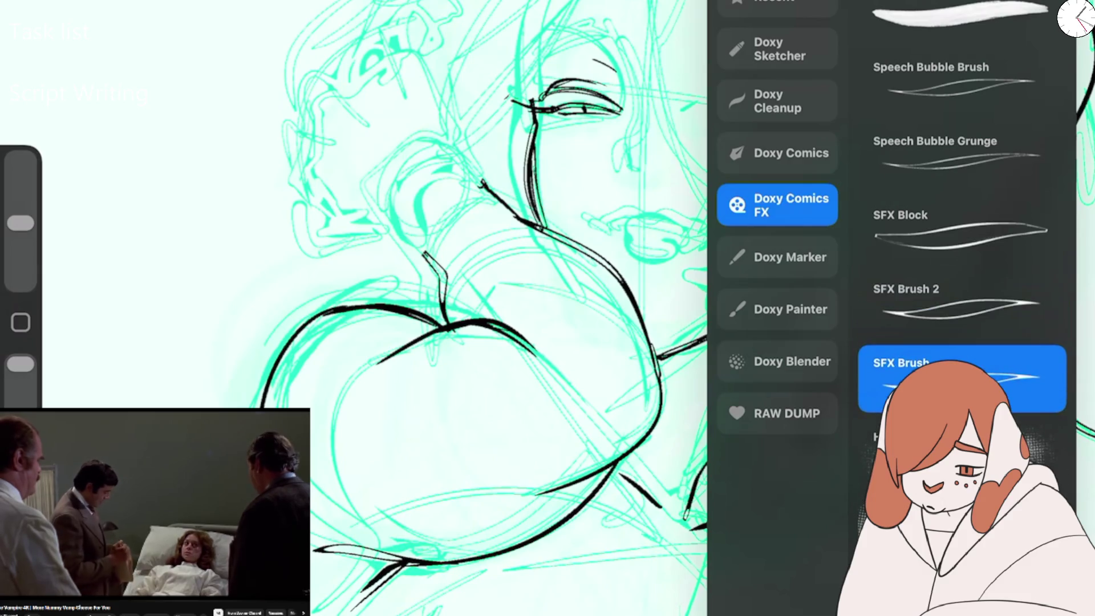
{"action": "left_click", "coordinate": [961, 299]}
In SFX Brush 2's Rendering settings, test Intense Glaze then settle on Heavy Glaze.
{"action": "left_click", "coordinate": [962, 299]}
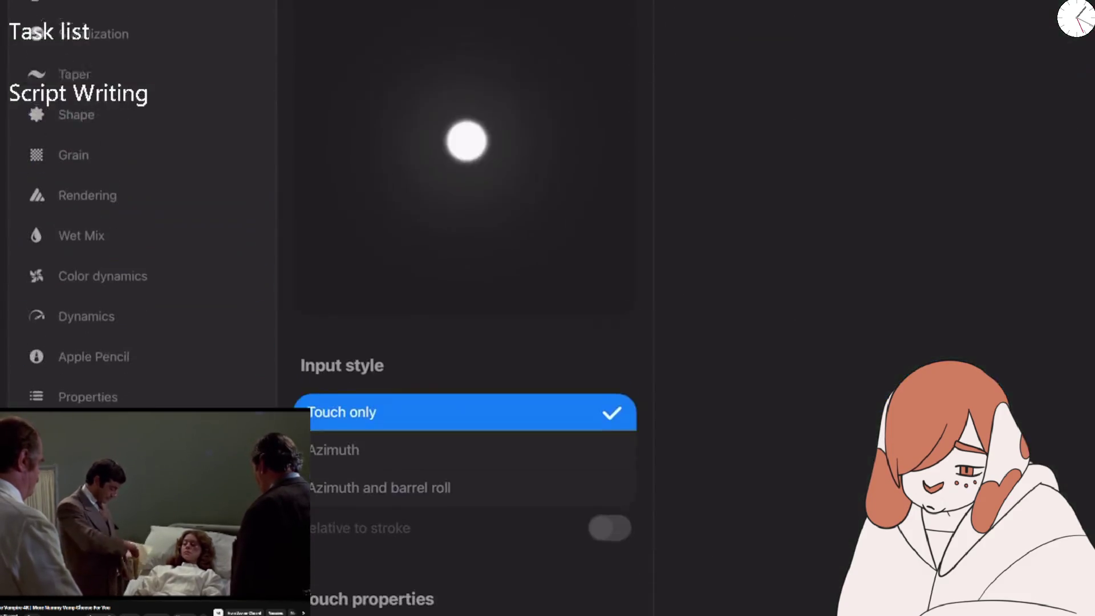
{"action": "left_click_drag", "start_coordinate": [792, 501], "coordinate": [901, 370]}
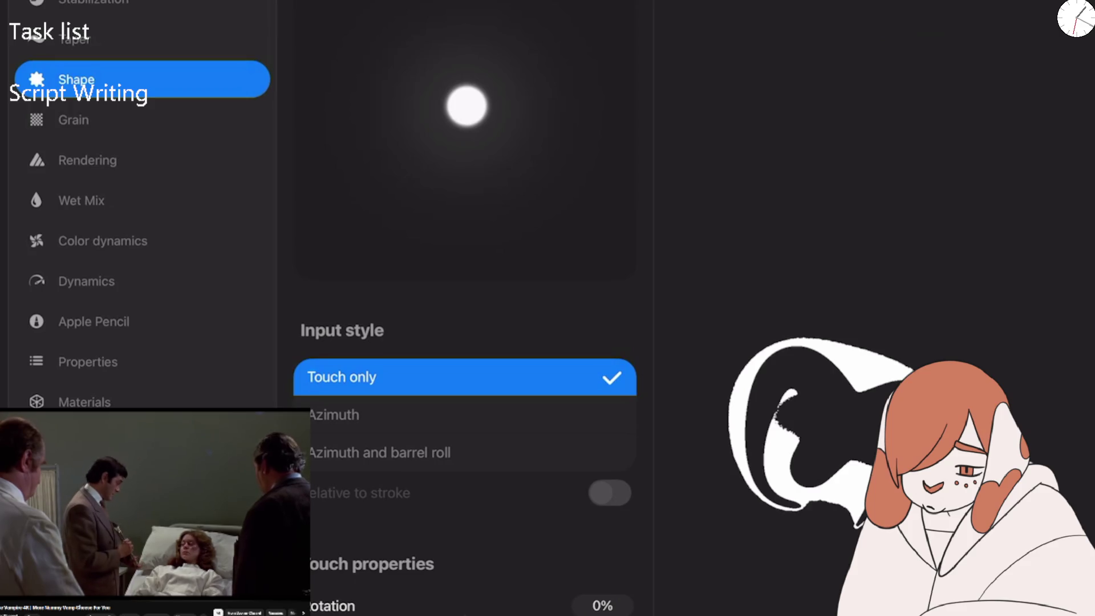
{"action": "left_click", "coordinate": [88, 161]}
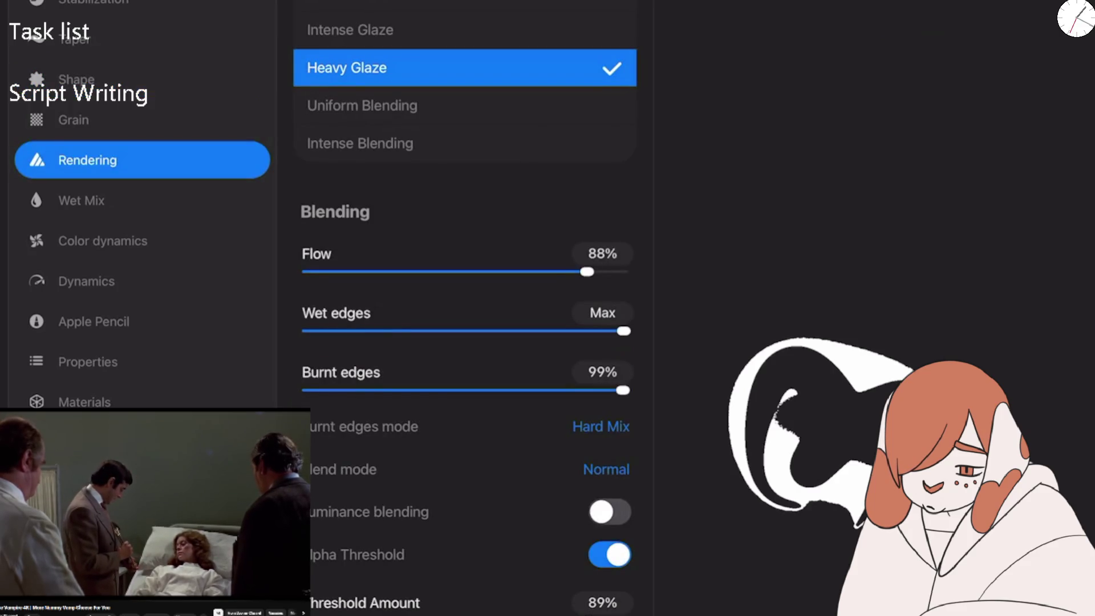
{"action": "left_click", "coordinate": [350, 29]}
{"action": "mouse_move", "coordinate": [750, 69]}
{"action": "left_mouse_down"}
{"action": "mouse_move", "coordinate": [775, 171]}
{"action": "mouse_move", "coordinate": [880, 268]}
{"action": "mouse_move", "coordinate": [838, 525]}
{"action": "left_mouse_up"}
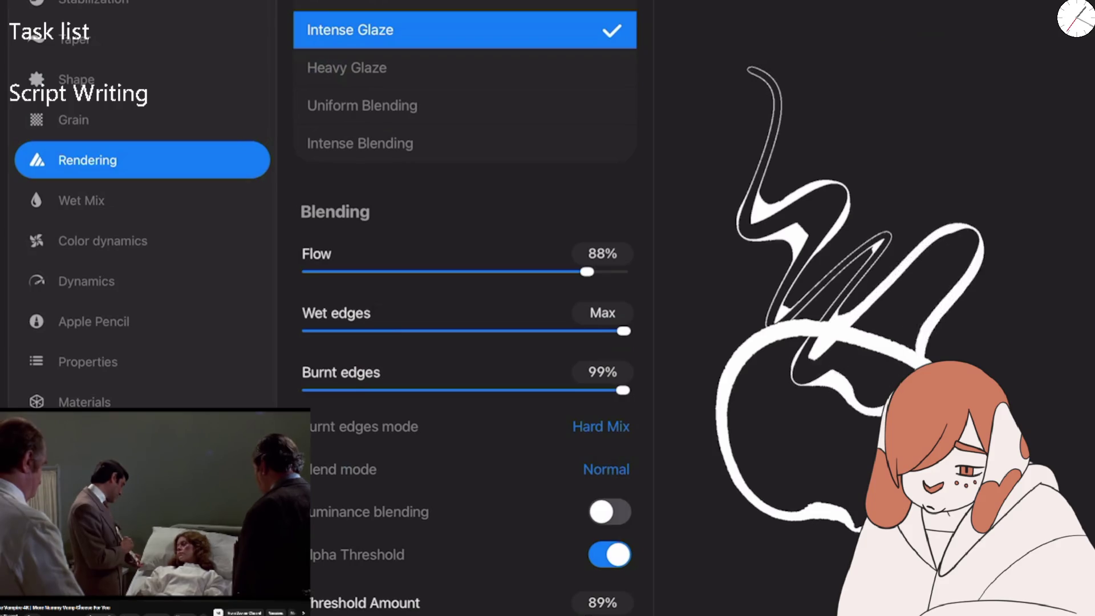
{"action": "left_click_drag", "start_coordinate": [912, 320], "coordinate": [844, 525]}
{"action": "left_click", "coordinate": [346, 68]}
{"action": "mouse_move", "coordinate": [833, 182]}
{"action": "left_mouse_down"}
{"action": "mouse_move", "coordinate": [940, 80]}
{"action": "mouse_move", "coordinate": [907, 285]}
{"action": "left_mouse_up"}
Tune Flow to 88%, Wet edges to 97% and Threshold Amount to 85%, testing on the pad.
{"action": "left_click_drag", "start_coordinate": [587, 271], "coordinate": [483, 272]}
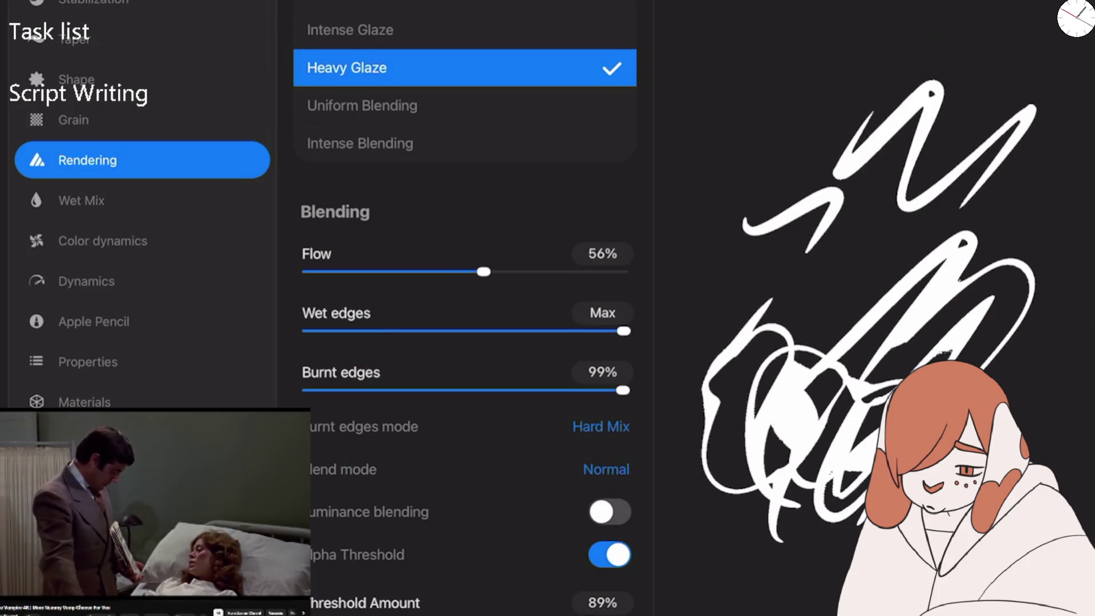
{"action": "mouse_move", "coordinate": [623, 330]}
{"action": "left_mouse_down"}
{"action": "mouse_move", "coordinate": [506, 331]}
{"action": "mouse_move", "coordinate": [586, 331]}
{"action": "left_mouse_up"}
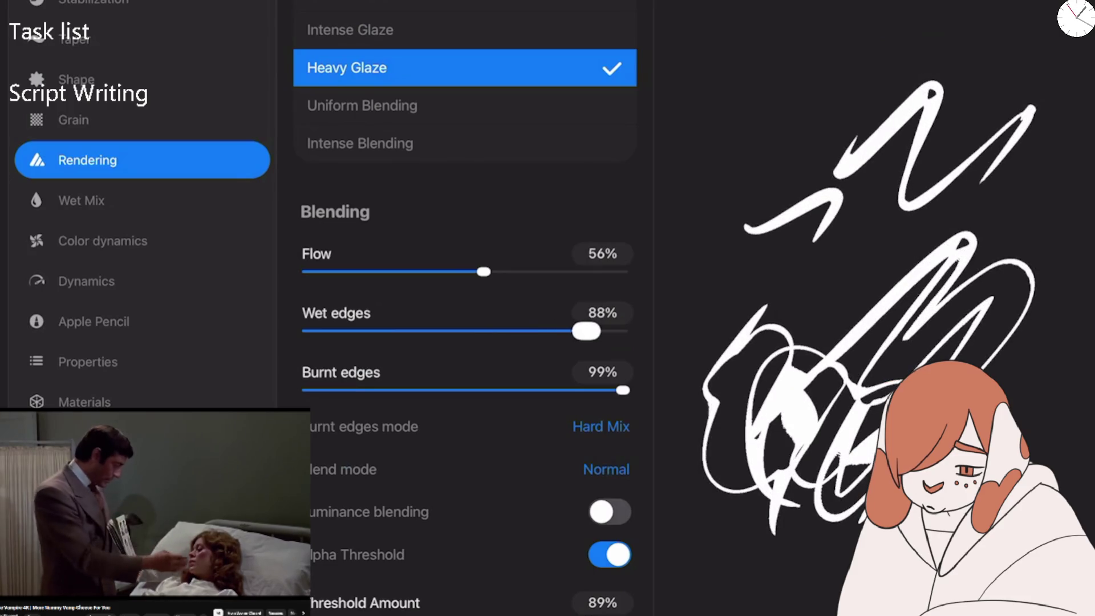
{"action": "mouse_move", "coordinate": [483, 272]}
{"action": "left_mouse_down"}
{"action": "mouse_move", "coordinate": [533, 272]}
{"action": "mouse_move", "coordinate": [398, 272]}
{"action": "mouse_move", "coordinate": [552, 271]}
{"action": "mouse_move", "coordinate": [510, 271]}
{"action": "left_mouse_up"}
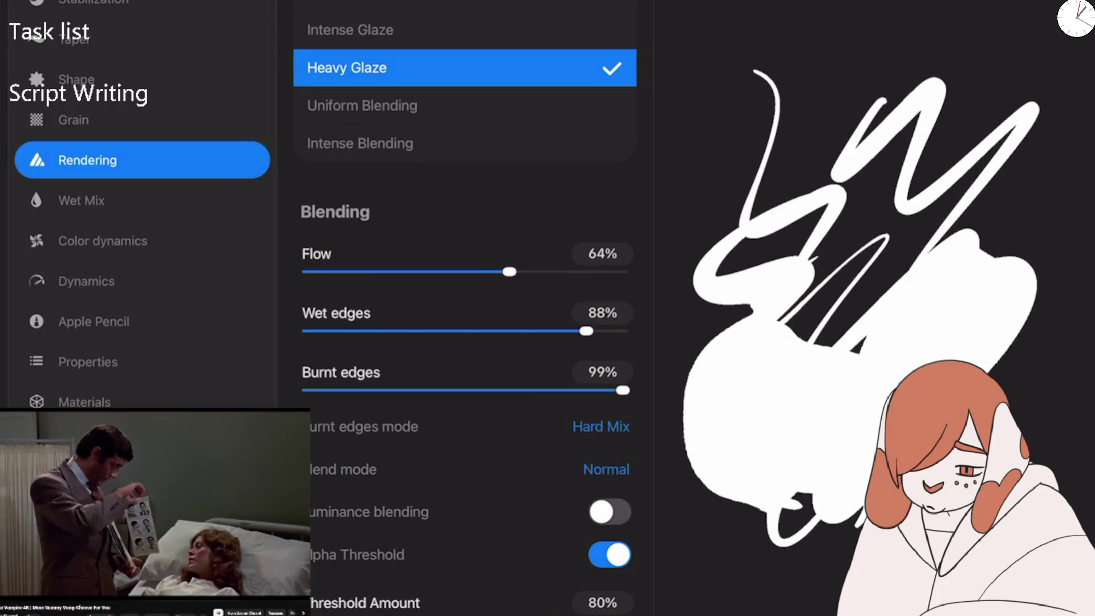
{"action": "mouse_move", "coordinate": [586, 331]}
{"action": "left_mouse_down"}
{"action": "mouse_move", "coordinate": [566, 331]}
{"action": "mouse_move", "coordinate": [624, 330]}
{"action": "left_mouse_up"}
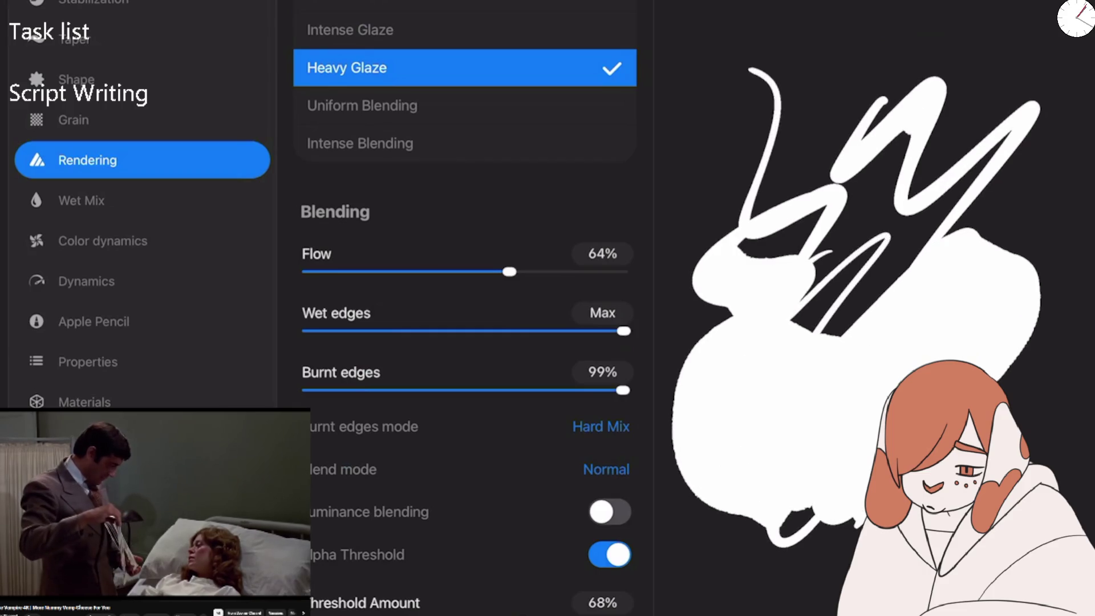
{"action": "left_click_drag", "start_coordinate": [524, 615], "coordinate": [588, 615]}
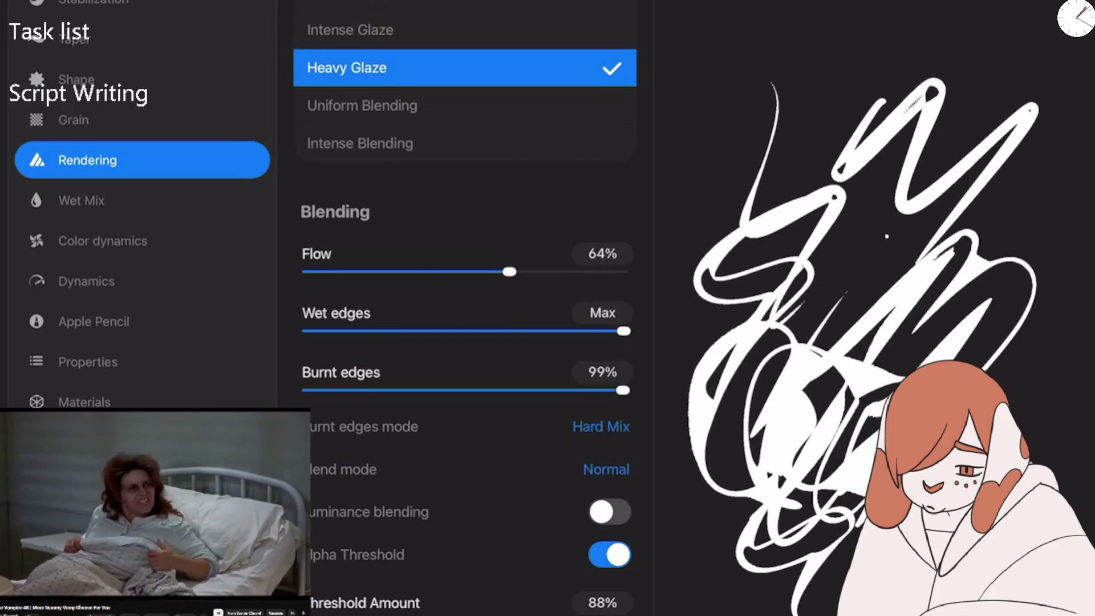
{"action": "left_click_drag", "start_coordinate": [1021, 434], "coordinate": [906, 120]}
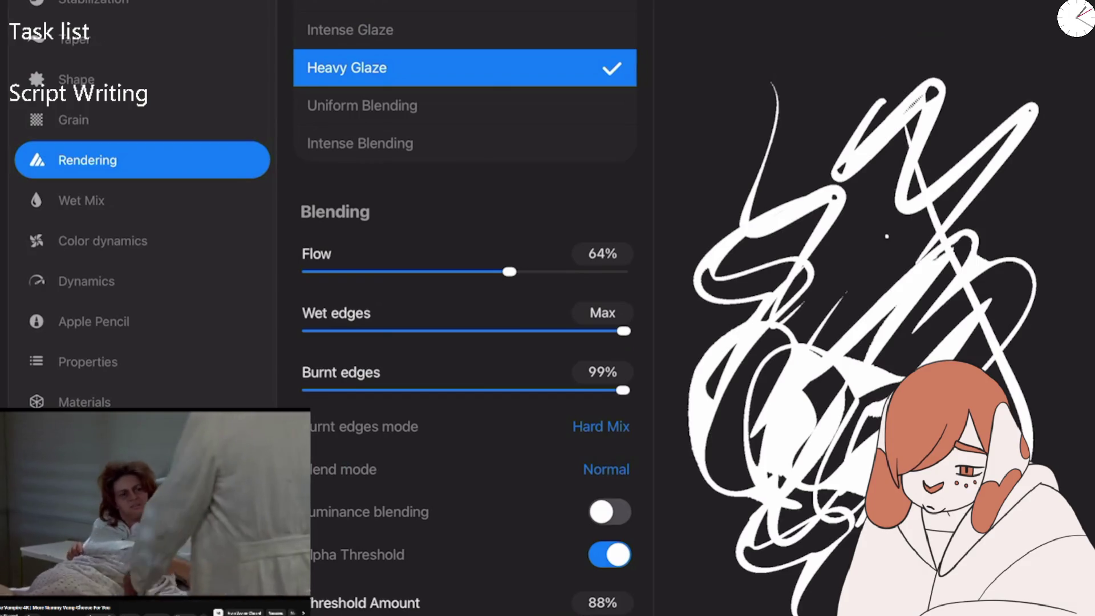
{"action": "mouse_move", "coordinate": [509, 272]}
{"action": "left_mouse_down"}
{"action": "mouse_move", "coordinate": [470, 271]}
{"action": "mouse_move", "coordinate": [587, 271]}
{"action": "left_mouse_up"}
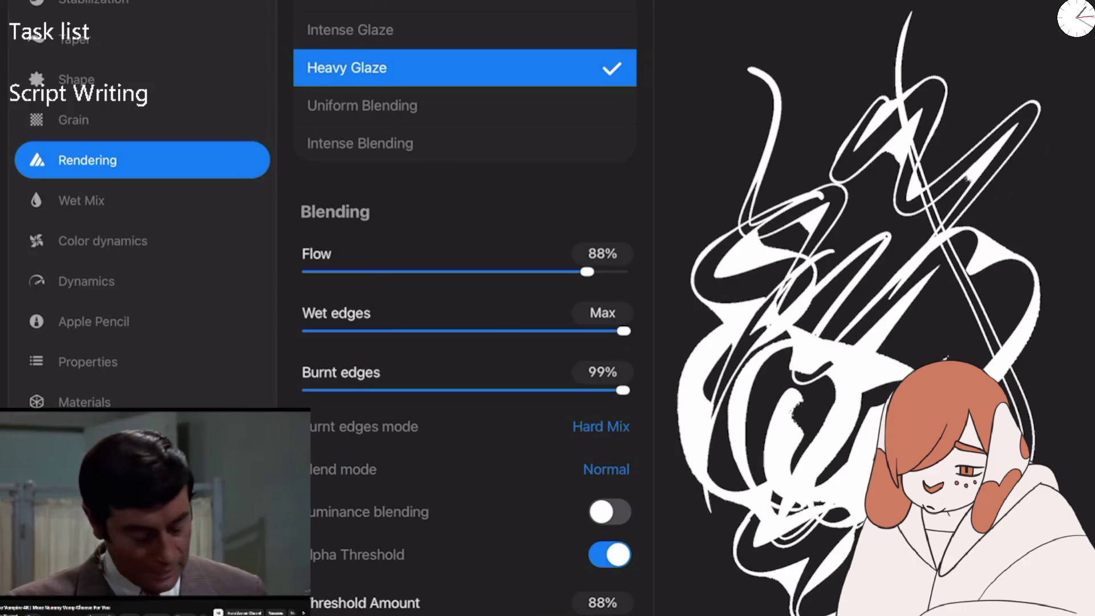
{"action": "mouse_move", "coordinate": [623, 331]}
{"action": "left_mouse_down"}
{"action": "mouse_move", "coordinate": [549, 331]}
{"action": "mouse_move", "coordinate": [614, 330]}
{"action": "left_mouse_up"}
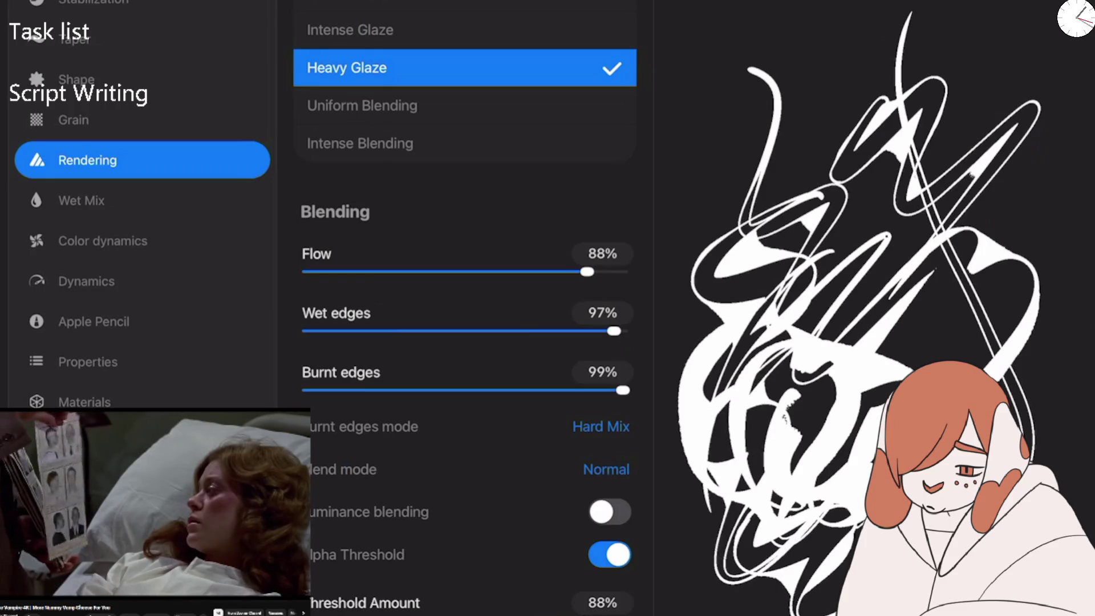
{"action": "mouse_move", "coordinate": [588, 614]}
{"action": "left_mouse_down"}
{"action": "mouse_move", "coordinate": [533, 615]}
{"action": "mouse_move", "coordinate": [569, 615]}
{"action": "left_mouse_up"}
{"action": "left_click_drag", "start_coordinate": [801, 197], "coordinate": [713, 59]}
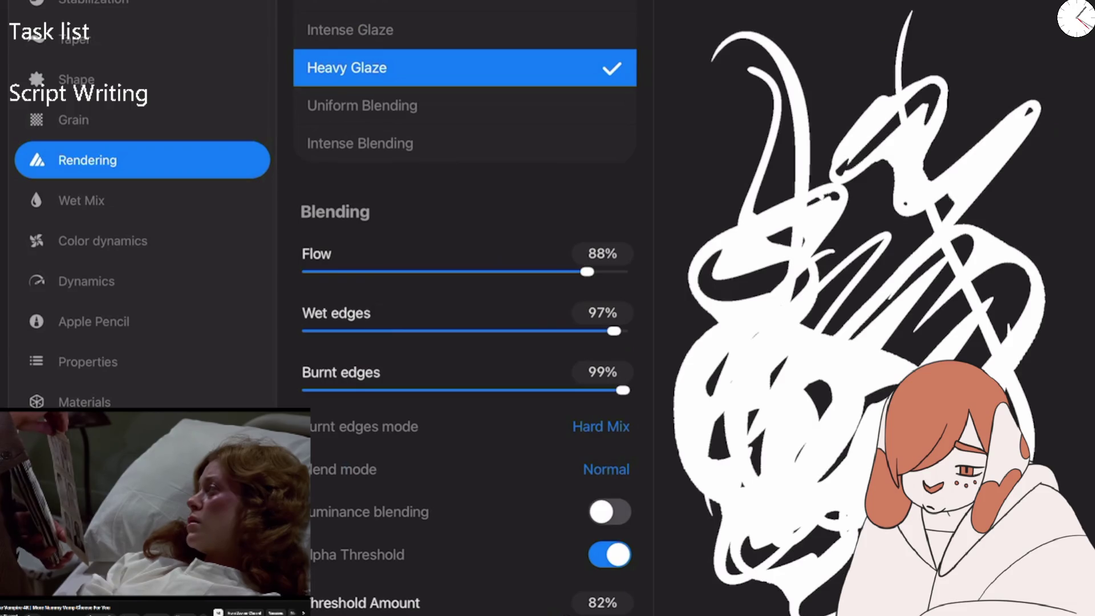
{"action": "left_click_drag", "start_coordinate": [569, 614], "coordinate": [578, 615]}
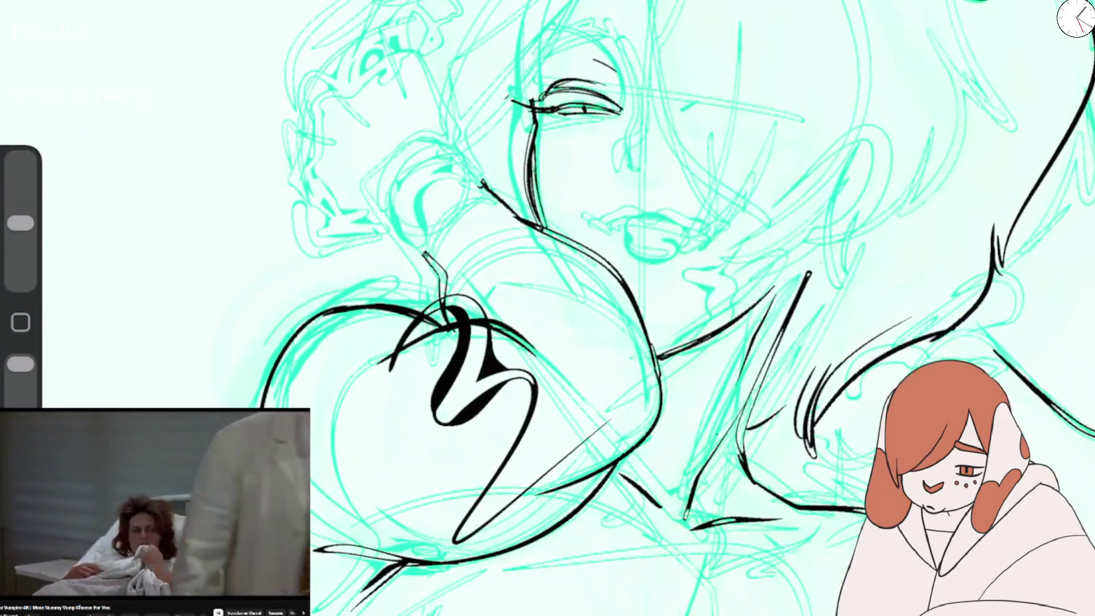
Undo the test stroke and trial lip outline, then reopen SFX Brush 2's settings.
{"action": "key", "text": "ctrl+z"}
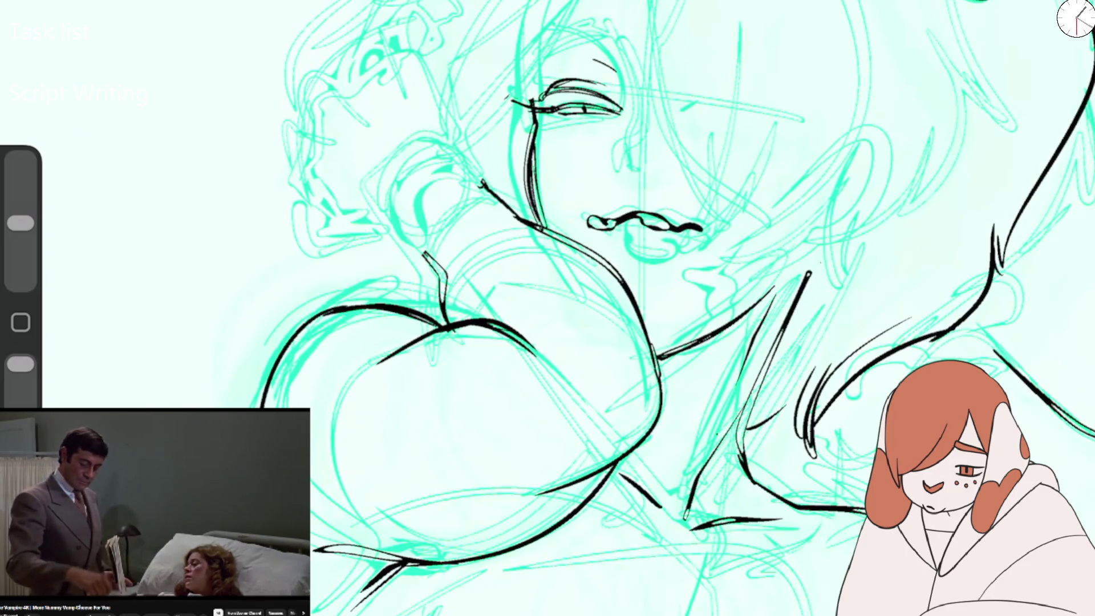
{"action": "left_click_drag", "start_coordinate": [591, 219], "coordinate": [707, 239]}
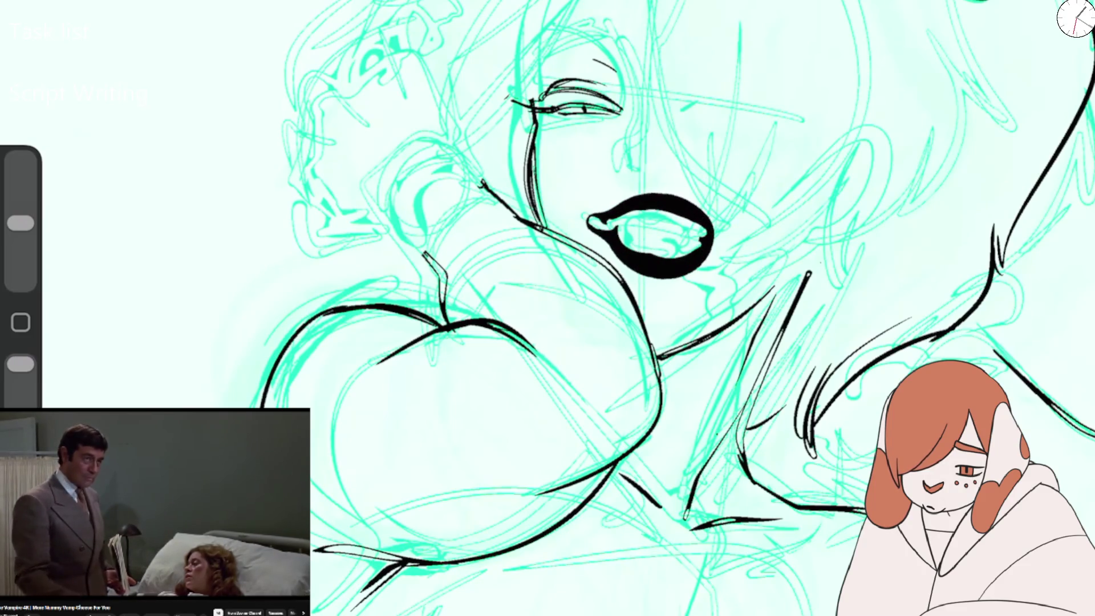
{"action": "key", "text": "ctrl+z"}
{"action": "key", "text": "b"}
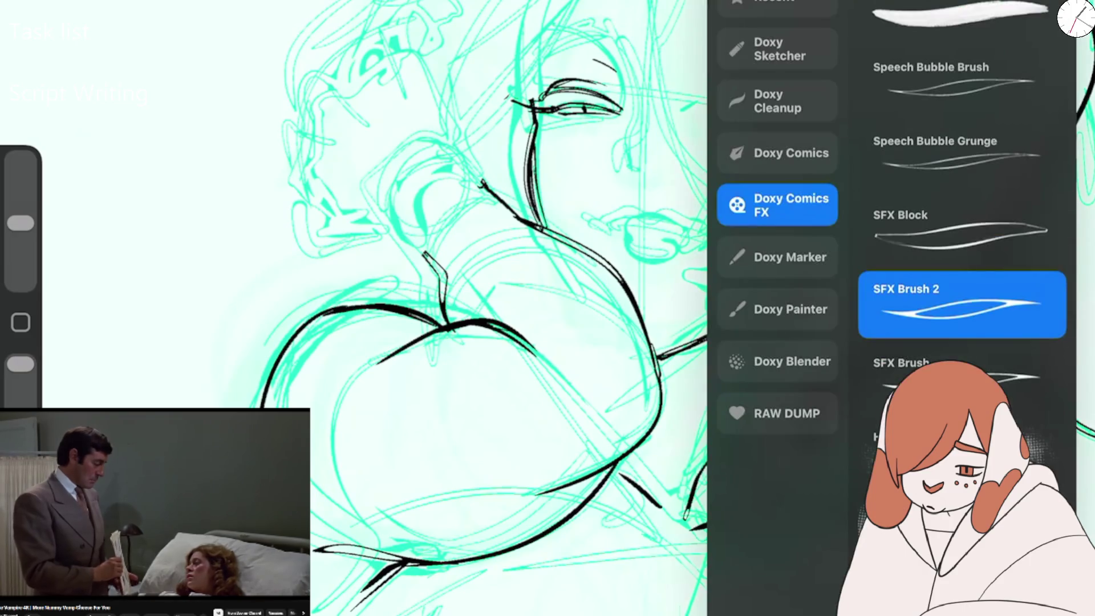
{"action": "left_click", "coordinate": [962, 305]}
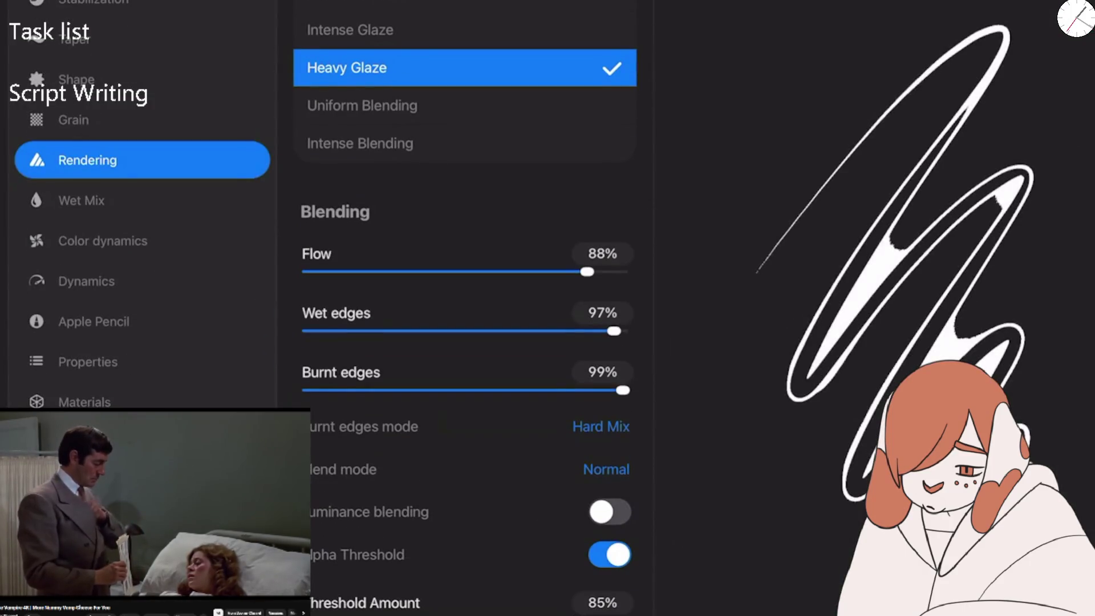
Set Flow to 77% and Wet edges to about 51%, checking with drawing-pad test strokes.
{"action": "left_click_drag", "start_coordinate": [789, 111], "coordinate": [810, 77]}
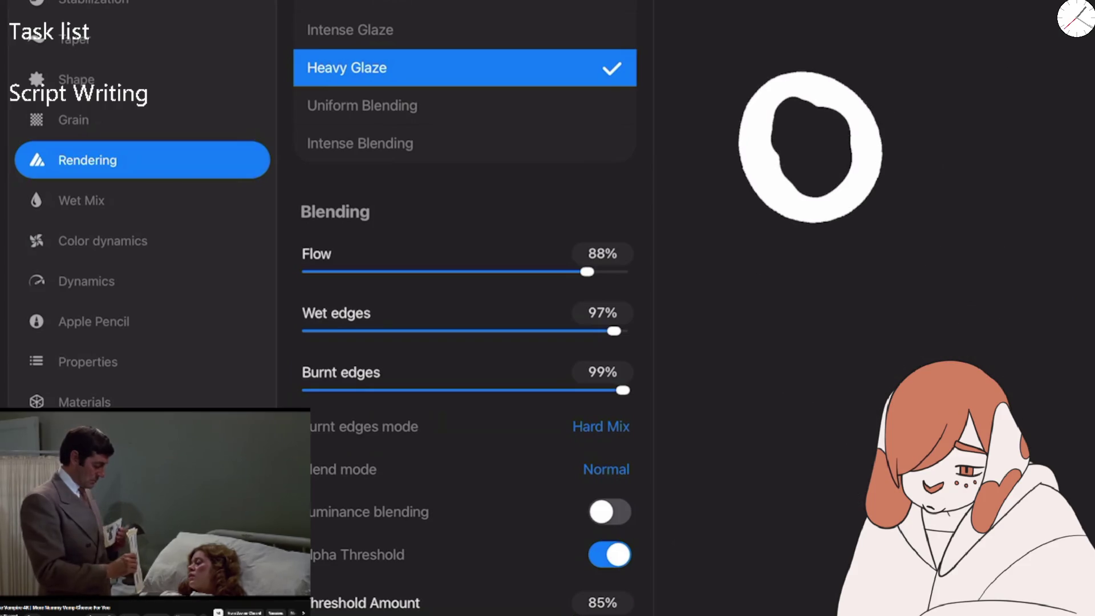
{"action": "mouse_move", "coordinate": [587, 272]}
{"action": "left_mouse_down"}
{"action": "mouse_move", "coordinate": [418, 271]}
{"action": "mouse_move", "coordinate": [550, 272]}
{"action": "mouse_move", "coordinate": [474, 271]}
{"action": "left_mouse_up"}
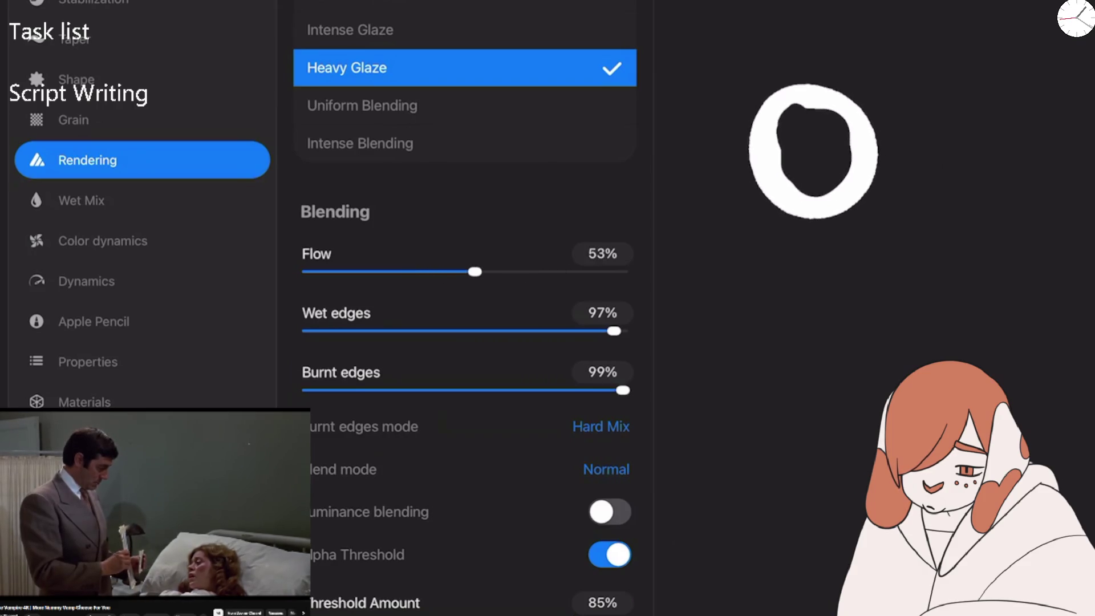
{"action": "left_click_drag", "start_coordinate": [764, 266], "coordinate": [796, 237]}
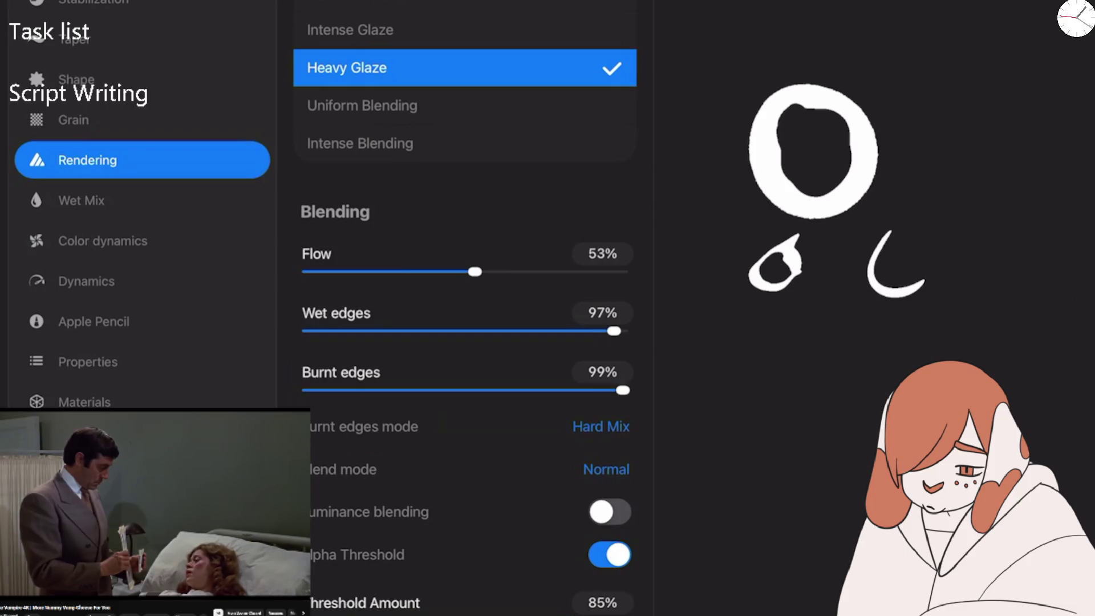
{"action": "mouse_move", "coordinate": [474, 271]}
{"action": "left_mouse_down"}
{"action": "mouse_move", "coordinate": [562, 271]}
{"action": "mouse_move", "coordinate": [550, 271]}
{"action": "left_mouse_up"}
{"action": "left_click_drag", "start_coordinate": [614, 331], "coordinate": [469, 331]}
{"action": "left_click_drag", "start_coordinate": [798, 336], "coordinate": [839, 315]}
{"action": "mouse_move", "coordinate": [787, 342]}
{"action": "left_mouse_down"}
{"action": "mouse_move", "coordinate": [827, 365]}
{"action": "mouse_move", "coordinate": [907, 348]}
{"action": "mouse_move", "coordinate": [958, 103]}
{"action": "mouse_move", "coordinate": [1027, 46]}
{"action": "left_mouse_up"}
{"action": "mouse_move", "coordinate": [770, 1]}
{"action": "left_mouse_down"}
{"action": "mouse_move", "coordinate": [689, 142]}
{"action": "mouse_move", "coordinate": [755, 188]}
{"action": "left_mouse_up"}
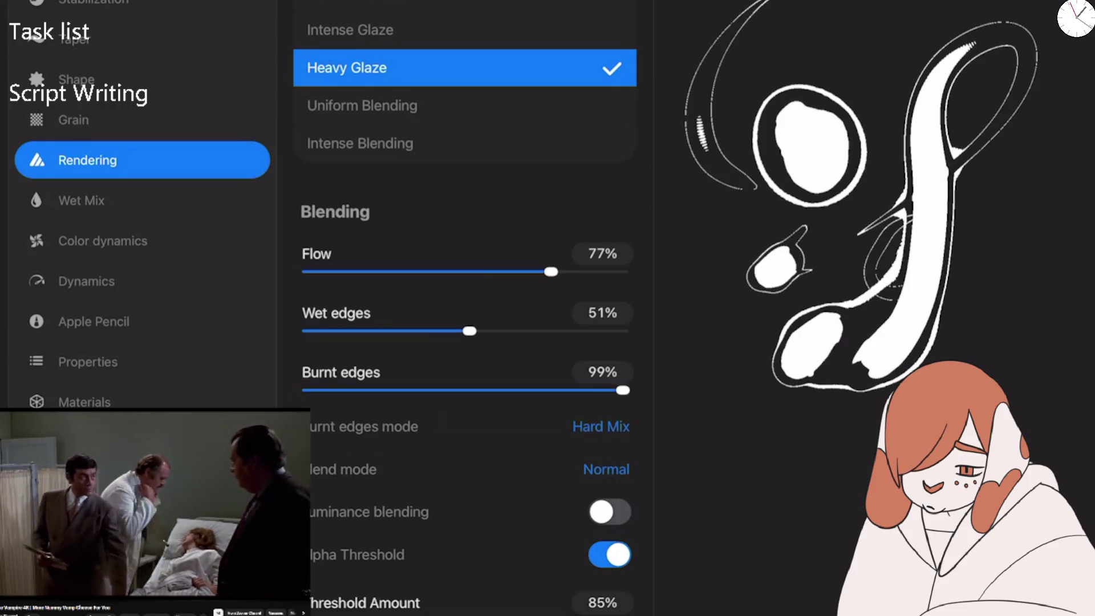
Lower Threshold Amount to 84% and raise Wet edges to about 59% after more test loops.
{"action": "mouse_move", "coordinate": [577, 614]}
{"action": "left_mouse_down"}
{"action": "mouse_move", "coordinate": [523, 614]}
{"action": "mouse_move", "coordinate": [582, 615]}
{"action": "mouse_move", "coordinate": [573, 615]}
{"action": "left_mouse_up"}
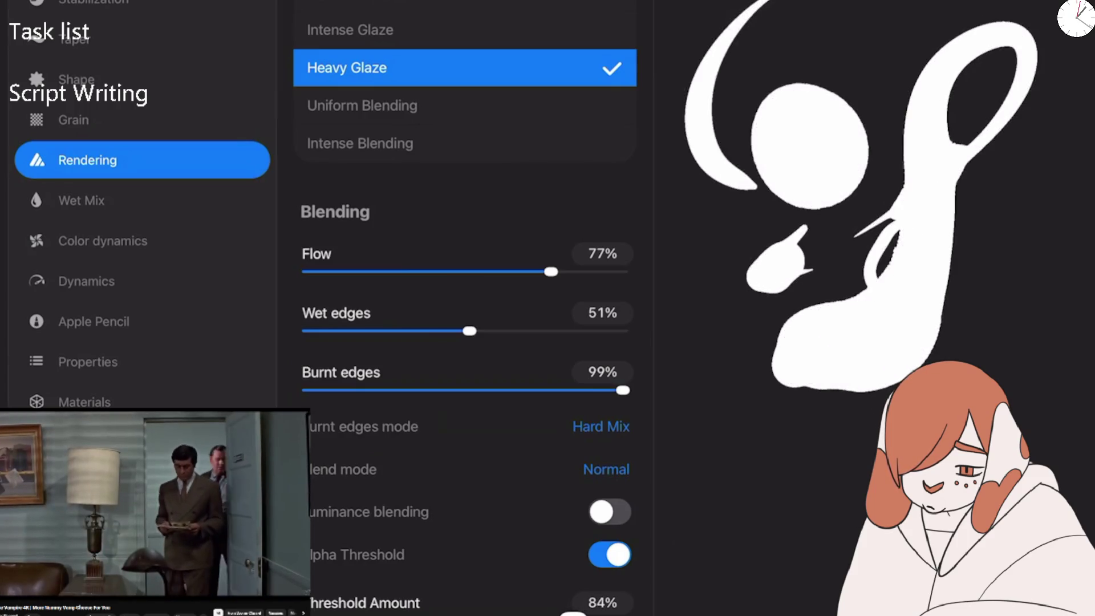
{"action": "mouse_move", "coordinate": [998, 411]}
{"action": "left_mouse_down"}
{"action": "mouse_move", "coordinate": [1072, 240]}
{"action": "mouse_move", "coordinate": [913, 34]}
{"action": "mouse_move", "coordinate": [741, 371]}
{"action": "mouse_move", "coordinate": [838, 490]}
{"action": "left_mouse_up"}
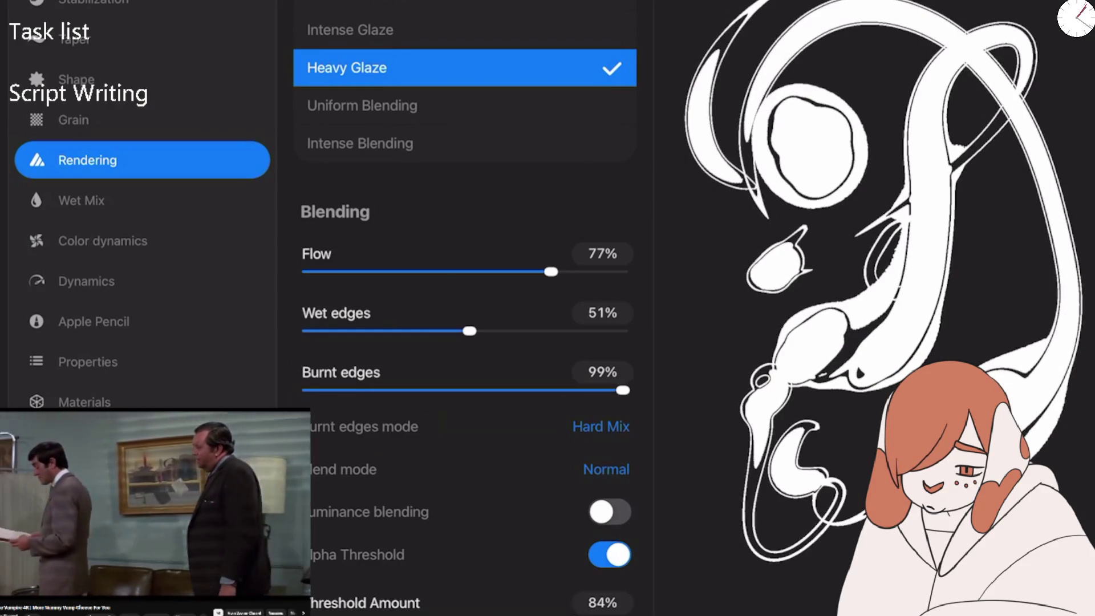
{"action": "mouse_move", "coordinate": [787, 257]}
{"action": "left_mouse_down"}
{"action": "mouse_move", "coordinate": [713, 365]}
{"action": "mouse_move", "coordinate": [833, 422]}
{"action": "left_mouse_up"}
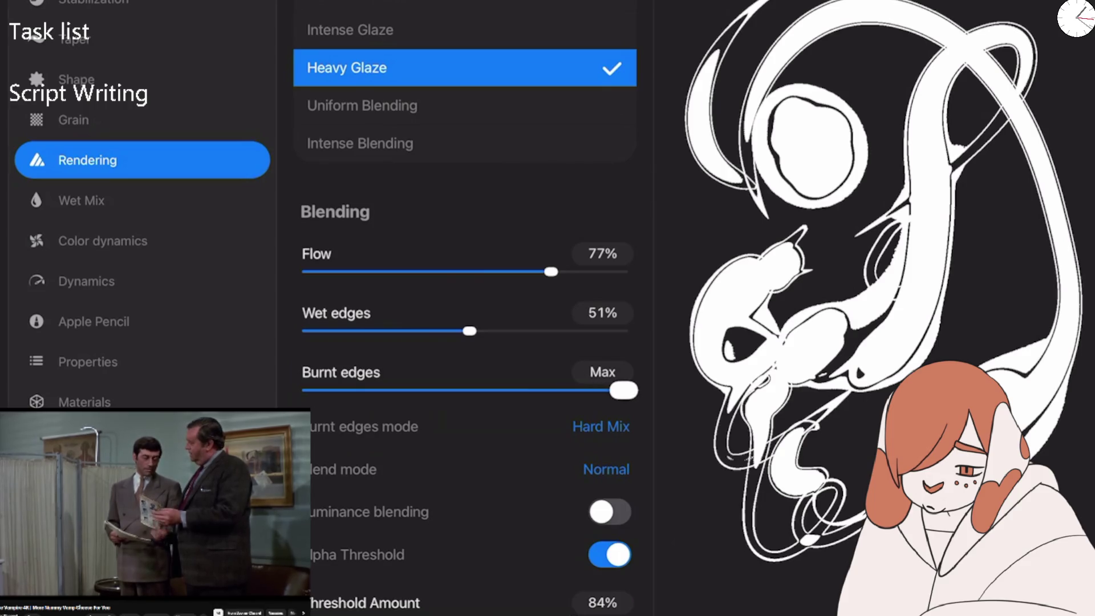
{"action": "mouse_move", "coordinate": [469, 330]}
{"action": "left_mouse_down"}
{"action": "mouse_move", "coordinate": [500, 331]}
{"action": "mouse_move", "coordinate": [427, 331]}
{"action": "mouse_move", "coordinate": [494, 331]}
{"action": "mouse_move", "coordinate": [464, 331]}
{"action": "left_mouse_up"}
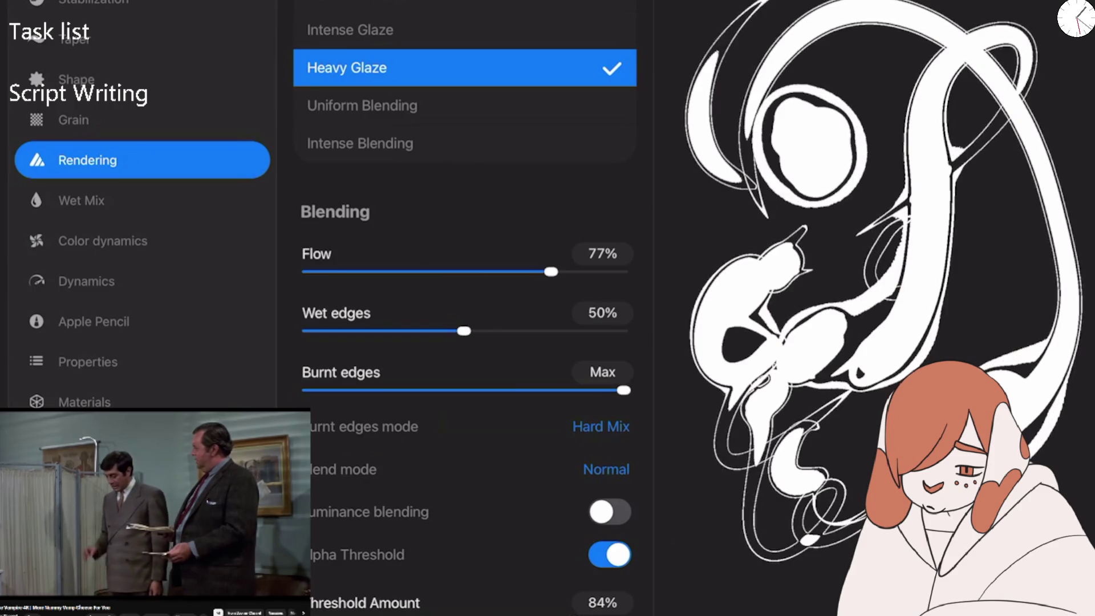
Fine-tune Wet edges to about 51% and Threshold Amount to 85% between test scribbles.
{"action": "mouse_move", "coordinate": [1021, 359]}
{"action": "left_mouse_down"}
{"action": "mouse_move", "coordinate": [1020, 240]}
{"action": "mouse_move", "coordinate": [856, 433]}
{"action": "mouse_move", "coordinate": [764, 468]}
{"action": "left_mouse_up"}
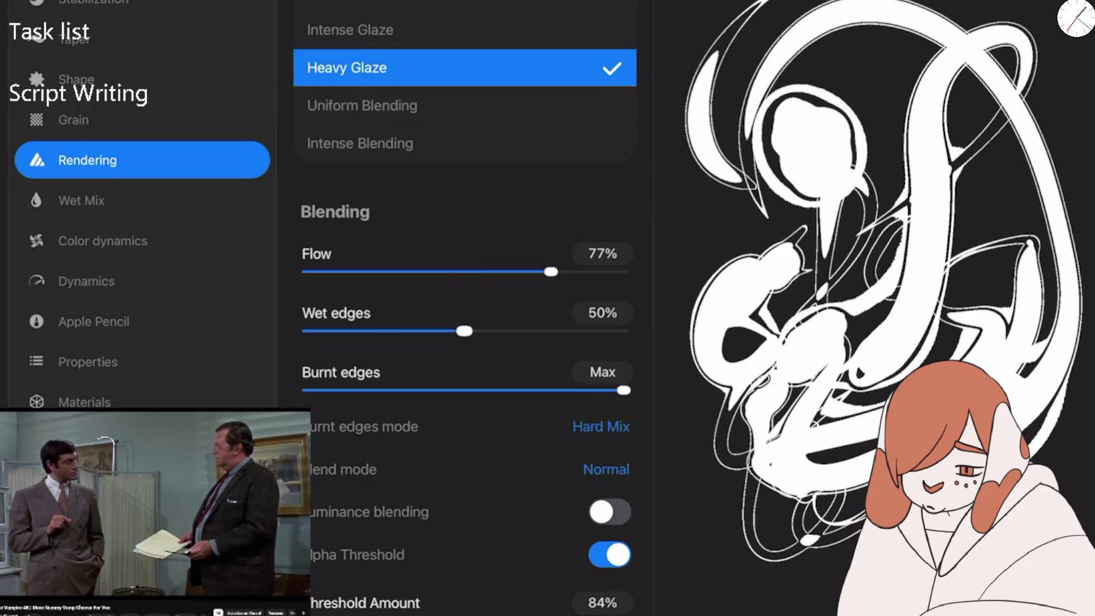
{"action": "mouse_move", "coordinate": [464, 331]}
{"action": "left_mouse_down"}
{"action": "mouse_move", "coordinate": [522, 331]}
{"action": "mouse_move", "coordinate": [489, 331]}
{"action": "mouse_move", "coordinate": [499, 331]}
{"action": "left_mouse_up"}
{"action": "mouse_move", "coordinate": [947, 11]}
{"action": "left_mouse_down"}
{"action": "mouse_move", "coordinate": [1050, 74]}
{"action": "mouse_move", "coordinate": [884, 177]}
{"action": "left_mouse_up"}
{"action": "left_click_drag", "start_coordinate": [698, 203], "coordinate": [715, 268]}
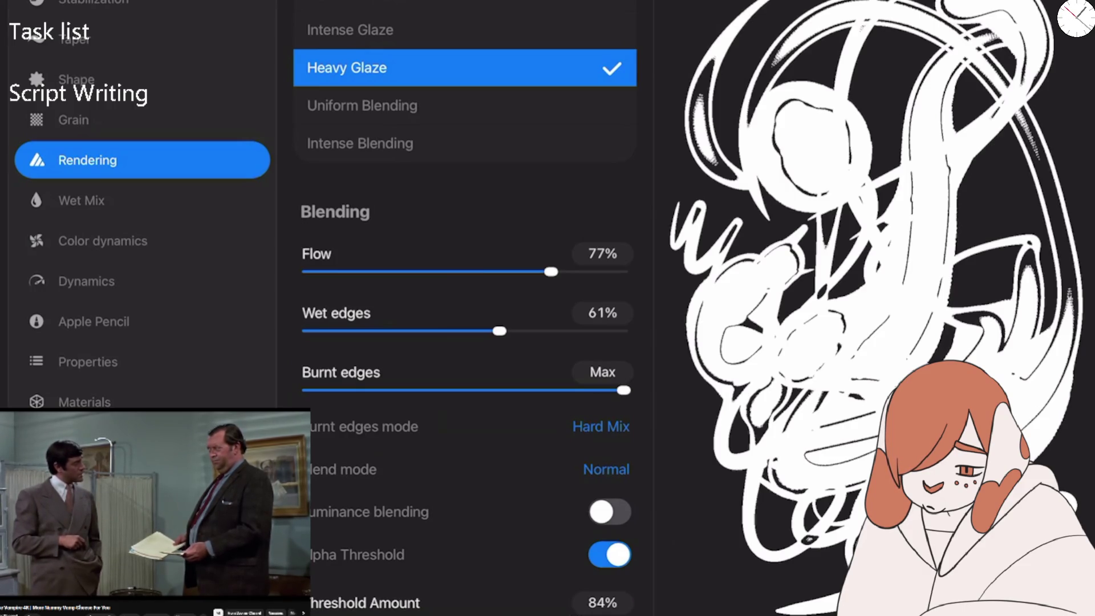
{"action": "left_click_drag", "start_coordinate": [499, 331], "coordinate": [468, 331]}
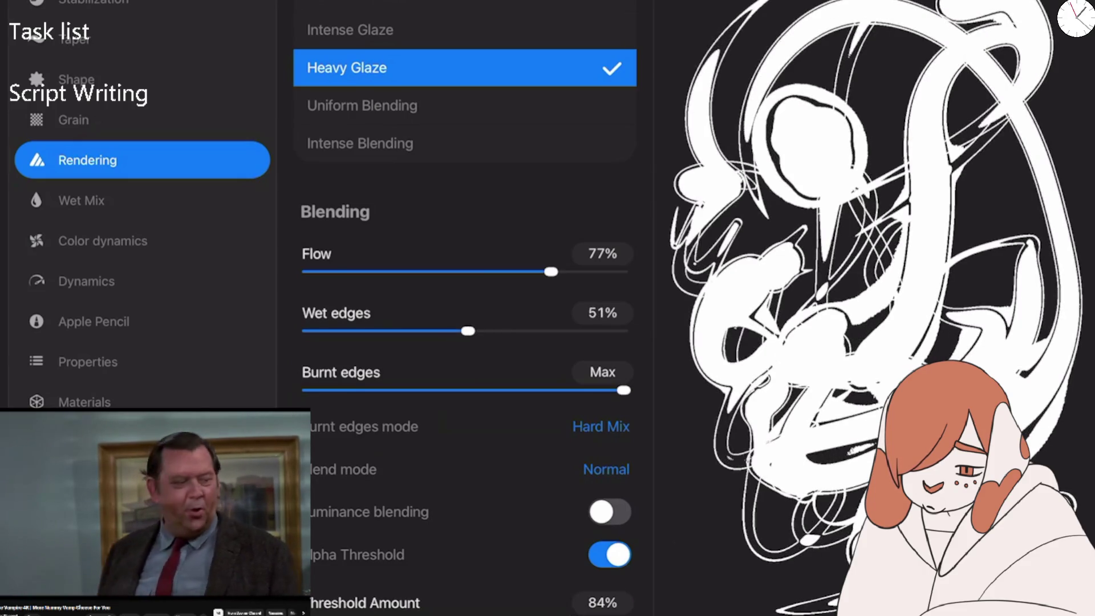
{"action": "mouse_move", "coordinate": [576, 615]}
{"action": "left_mouse_down"}
{"action": "mouse_move", "coordinate": [546, 614]}
{"action": "mouse_move", "coordinate": [585, 614]}
{"action": "mouse_move", "coordinate": [536, 615]}
{"action": "mouse_move", "coordinate": [576, 615]}
{"action": "left_mouse_up"}
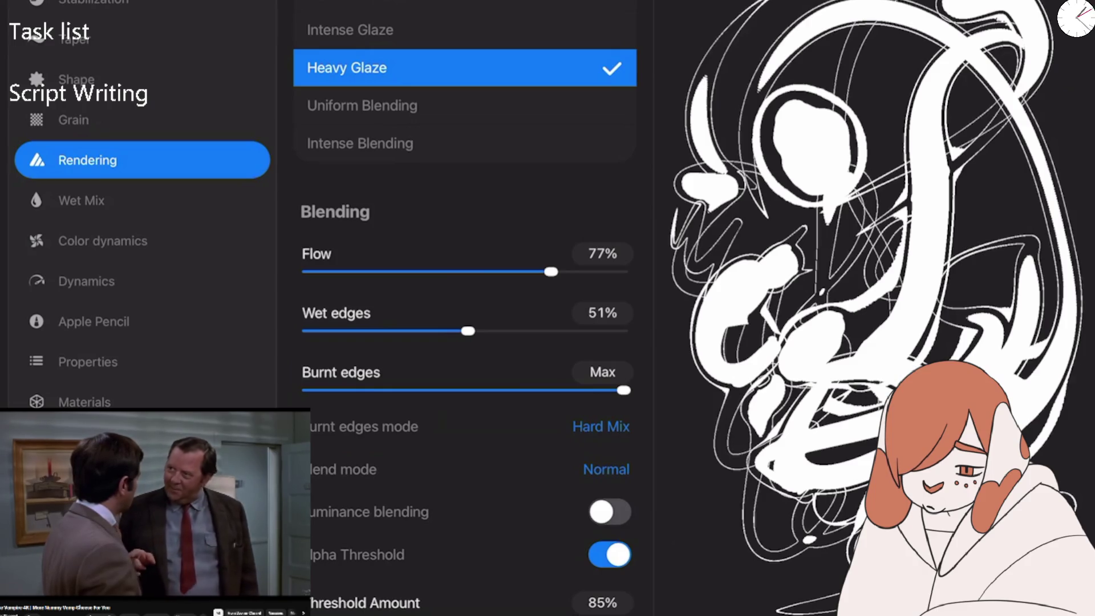
{"action": "left_click_drag", "start_coordinate": [576, 614], "coordinate": [574, 614]}
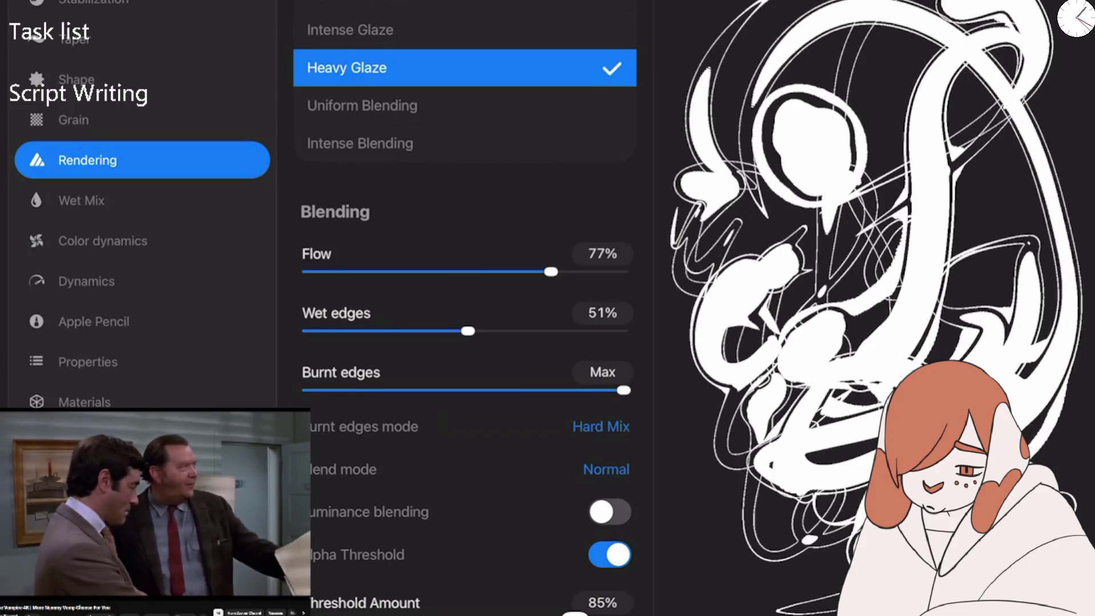
{"action": "left_click_drag", "start_coordinate": [575, 615], "coordinate": [572, 615]}
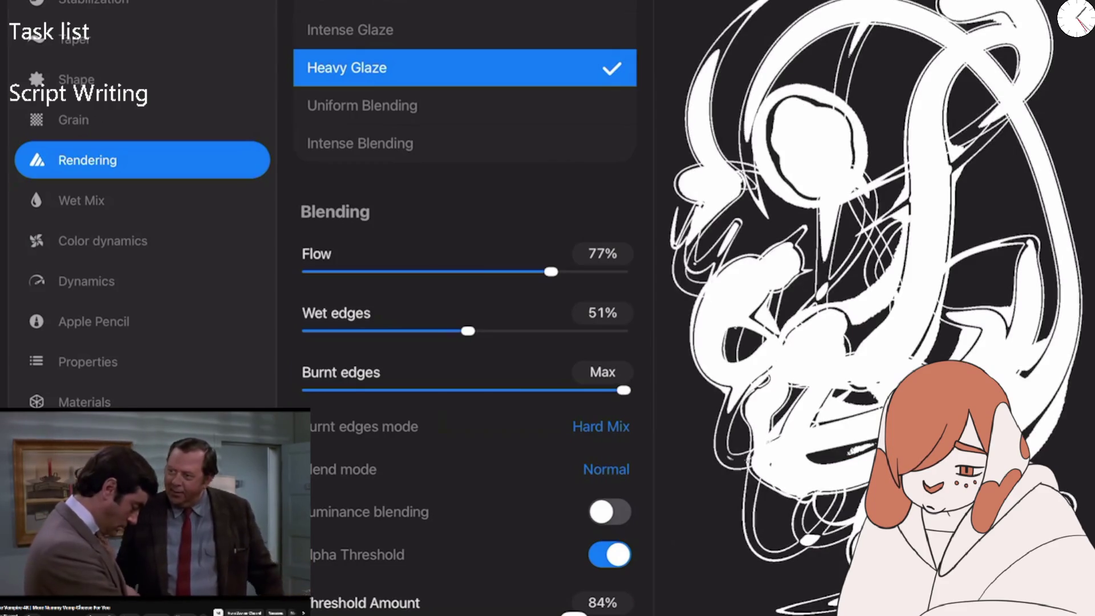
{"action": "left_click_drag", "start_coordinate": [573, 615], "coordinate": [575, 615]}
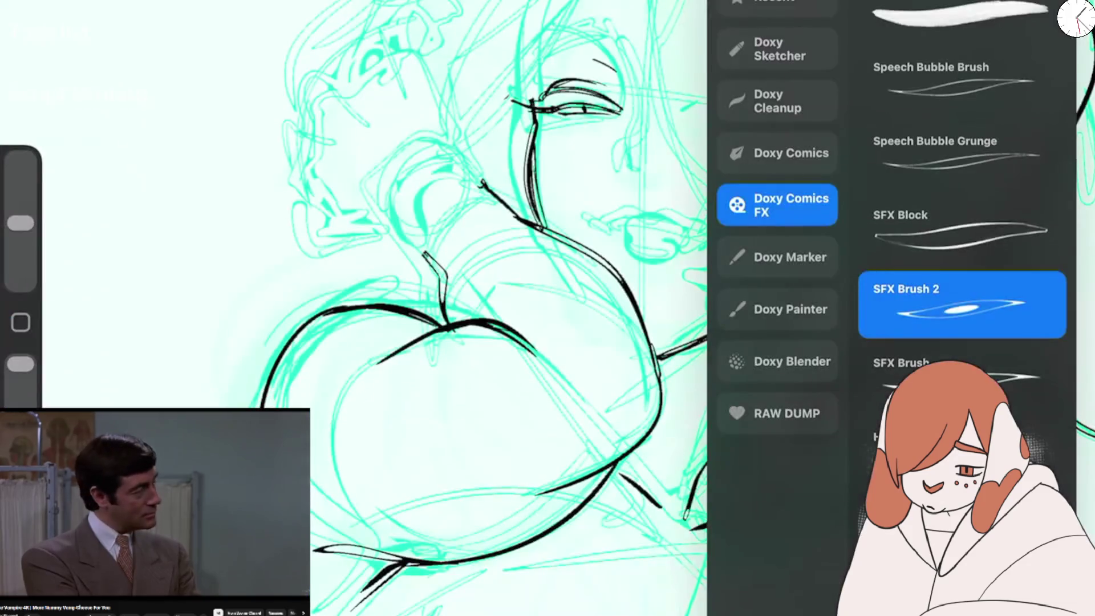
Scribble test swirls, a nose-to-chin stroke and zig-zags with SFX Brush 2, undoing each.
{"action": "left_click_drag", "start_coordinate": [570, 257], "coordinate": [905, 371]}
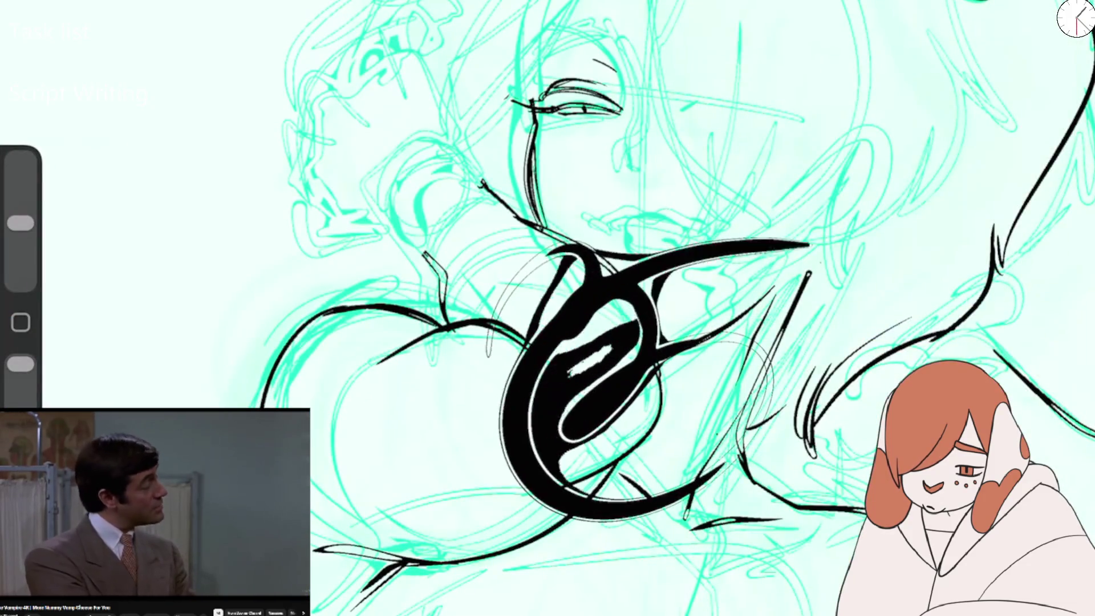
{"action": "mouse_move", "coordinate": [422, 479]}
{"action": "left_mouse_down"}
{"action": "mouse_move", "coordinate": [879, 422]}
{"action": "mouse_move", "coordinate": [570, 490]}
{"action": "left_mouse_up"}
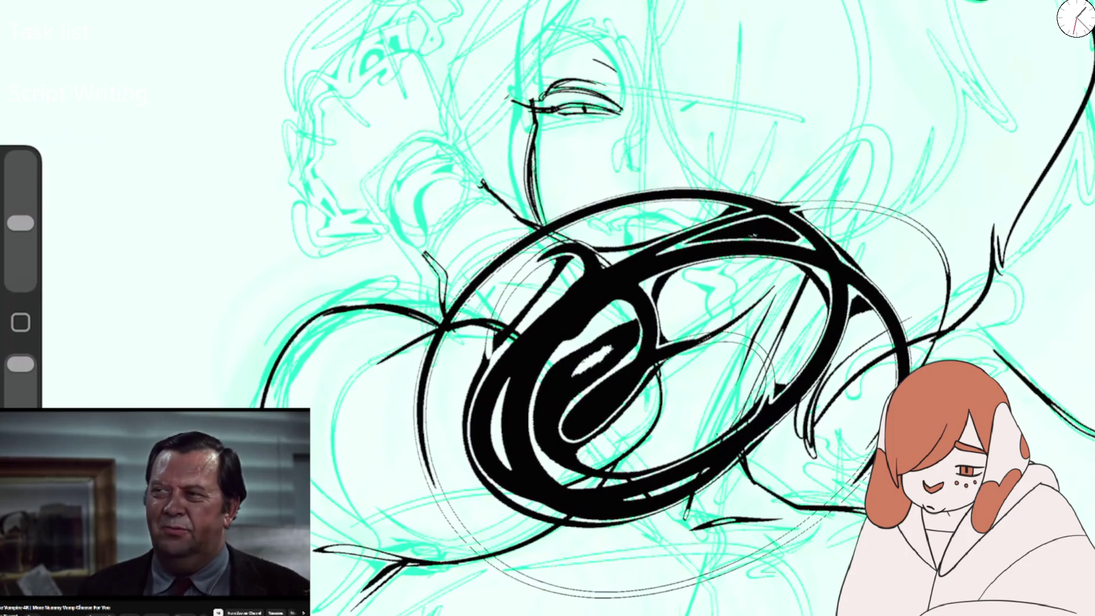
{"action": "key", "text": "ctrl+z"}
{"action": "mouse_move", "coordinate": [646, 88]}
{"action": "left_mouse_down"}
{"action": "mouse_move", "coordinate": [681, 225]}
{"action": "mouse_move", "coordinate": [593, 288]}
{"action": "left_mouse_up"}
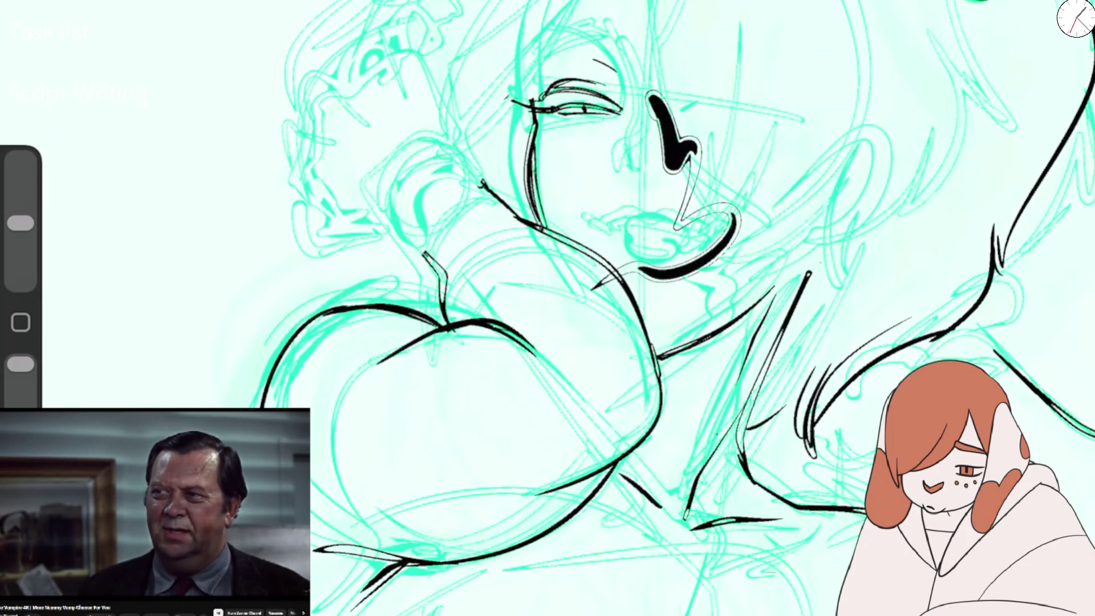
{"action": "key", "text": "ctrl+z"}
{"action": "mouse_move", "coordinate": [210, 208]}
{"action": "left_mouse_down"}
{"action": "mouse_move", "coordinate": [171, 336]}
{"action": "mouse_move", "coordinate": [246, 223]}
{"action": "mouse_move", "coordinate": [302, 342]}
{"action": "mouse_move", "coordinate": [368, 196]}
{"action": "left_mouse_up"}
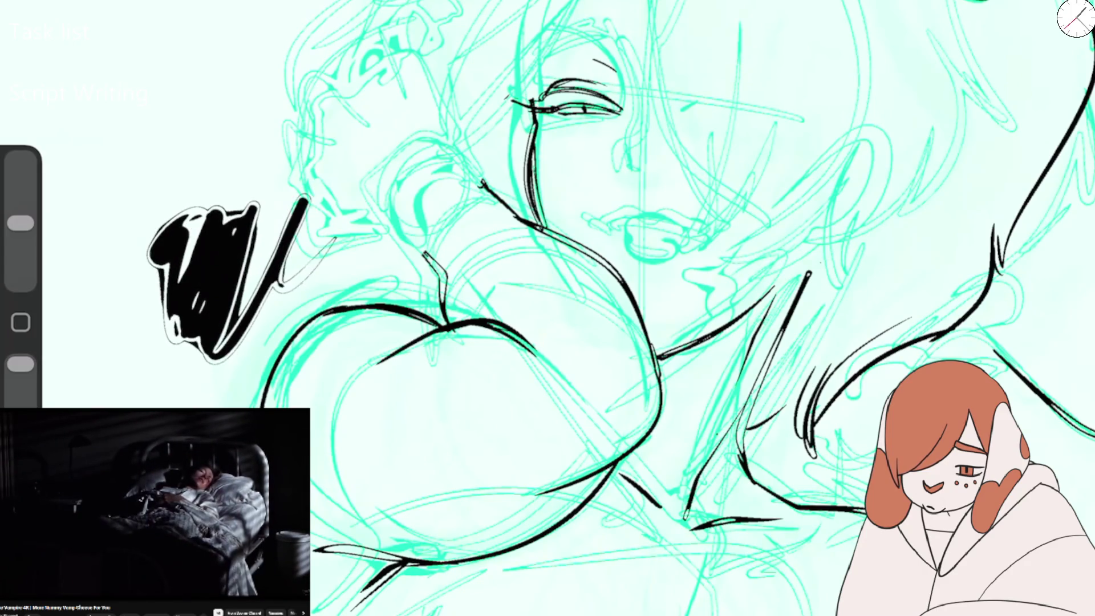
{"action": "key", "text": "ctrl+z"}
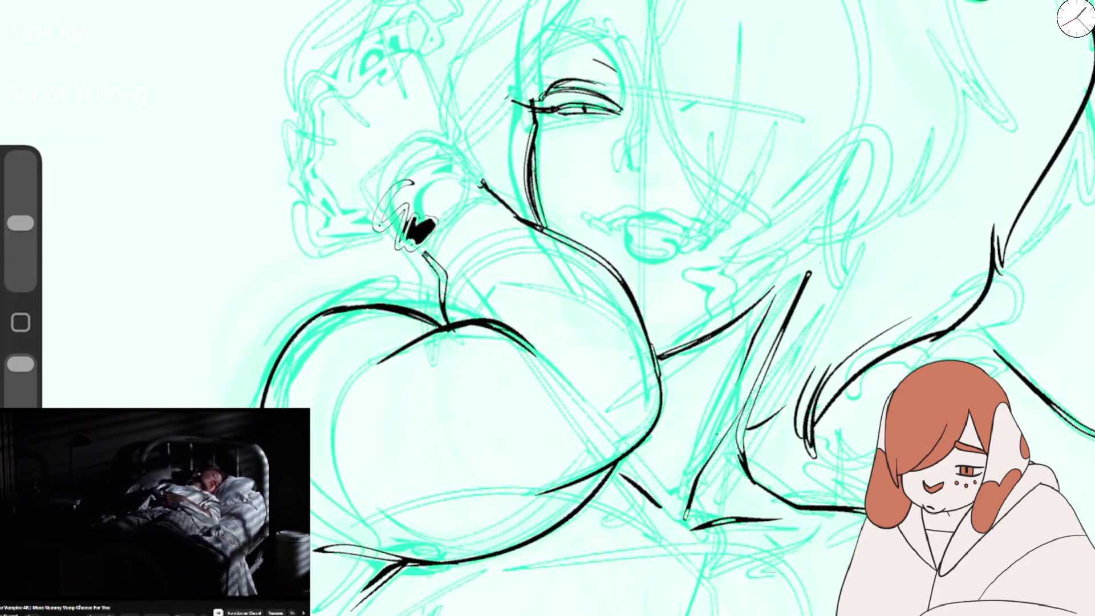
{"action": "mouse_move", "coordinate": [370, 533]}
{"action": "left_mouse_down"}
{"action": "mouse_move", "coordinate": [570, 376]}
{"action": "mouse_move", "coordinate": [599, 585]}
{"action": "left_mouse_up"}
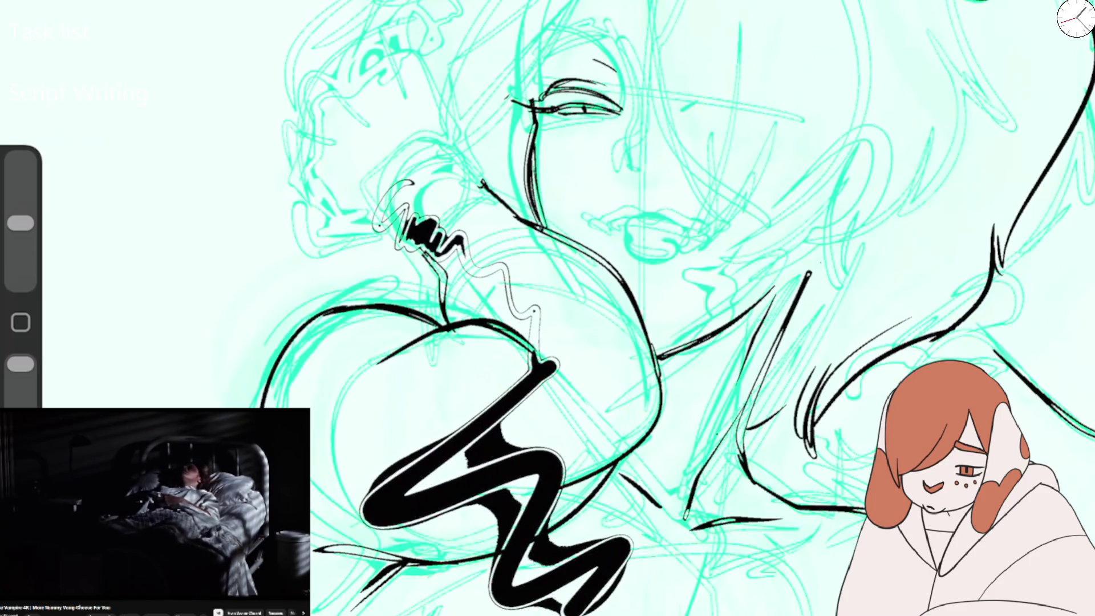
{"action": "key", "text": "ctrl+z"}
{"action": "key", "text": "ctrl+z"}
Raise the brush size to 100%, paint a large test blob at upper left, then undo it.
{"action": "left_click_drag", "start_coordinate": [20, 223], "coordinate": [20, 160]}
{"action": "mouse_move", "coordinate": [207, 90]}
{"action": "left_mouse_down"}
{"action": "mouse_move", "coordinate": [171, 165]}
{"action": "mouse_move", "coordinate": [268, 114]}
{"action": "mouse_move", "coordinate": [319, 217]}
{"action": "left_mouse_up"}
{"action": "left_click_drag", "start_coordinate": [257, 143], "coordinate": [131, 342]}
{"action": "left_click_drag", "start_coordinate": [228, 103], "coordinate": [114, 342]}
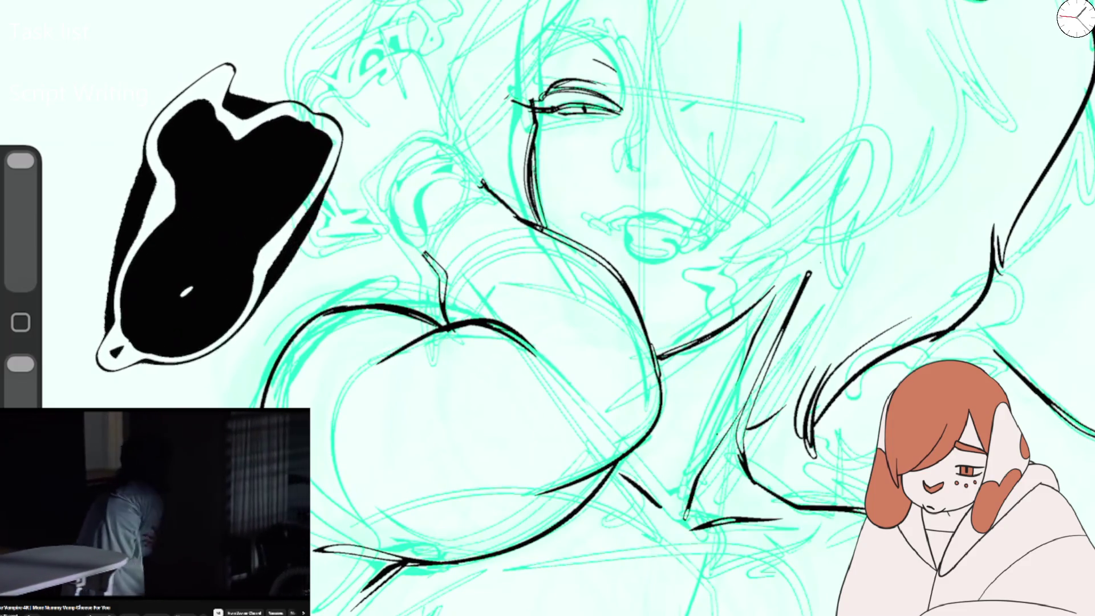
{"action": "left_click_drag", "start_coordinate": [171, 171], "coordinate": [399, 143]}
{"action": "left_click_drag", "start_coordinate": [257, 114], "coordinate": [422, 171]}
{"action": "key", "text": "ctrl+z"}
Draw a small ear-like test shape with extra fill and curves.
{"action": "left_click_drag", "start_coordinate": [251, 123], "coordinate": [234, 214]}
{"action": "mouse_move", "coordinate": [251, 102]}
{"action": "left_mouse_down"}
{"action": "mouse_move", "coordinate": [291, 148]}
{"action": "mouse_move", "coordinate": [234, 211]}
{"action": "left_mouse_up"}
{"action": "left_click_drag", "start_coordinate": [245, 171], "coordinate": [228, 286]}
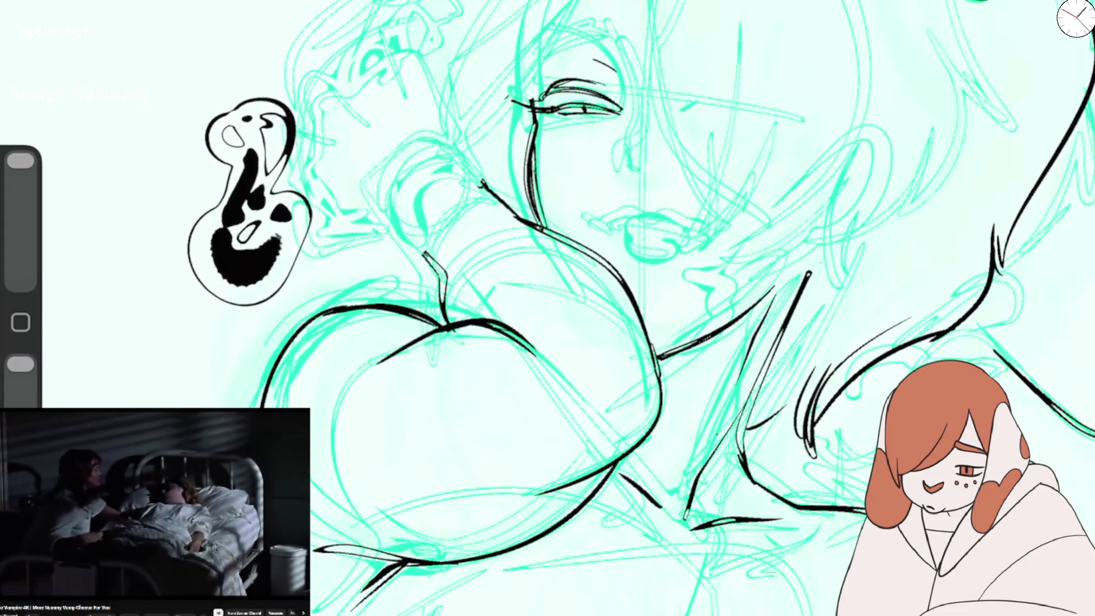
{"action": "left_click_drag", "start_coordinate": [274, 257], "coordinate": [365, 171]}
{"action": "left_click_drag", "start_coordinate": [365, 114], "coordinate": [376, 143]}
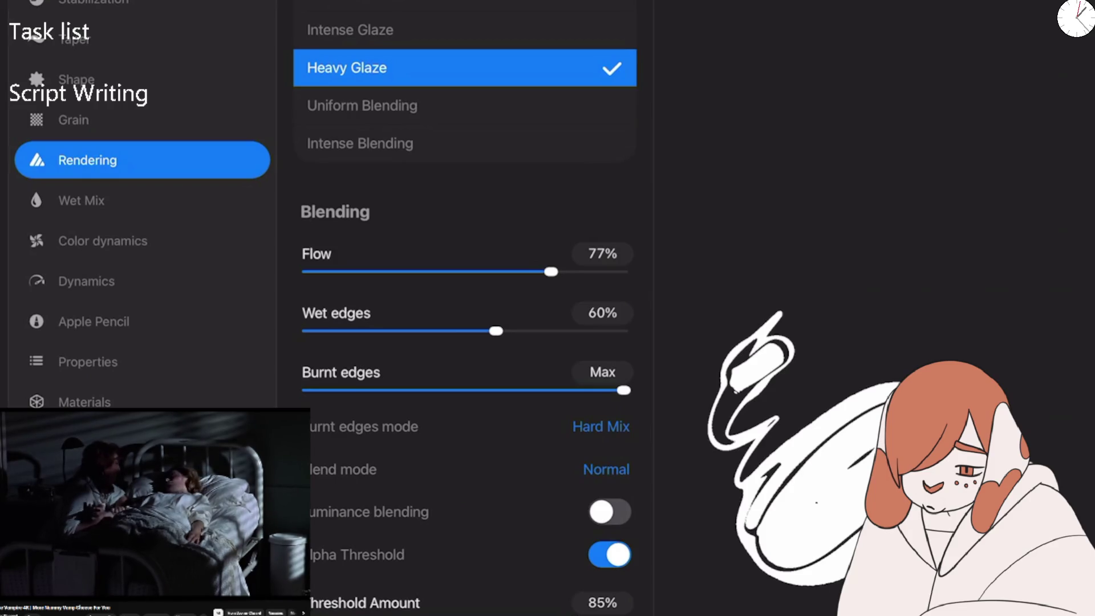
Experiment with Burnt edges at 99%, Wet edges near 50%, varied Flow and Threshold Amount 51%.
{"action": "left_click_drag", "start_coordinate": [519, 390], "coordinate": [622, 390]}
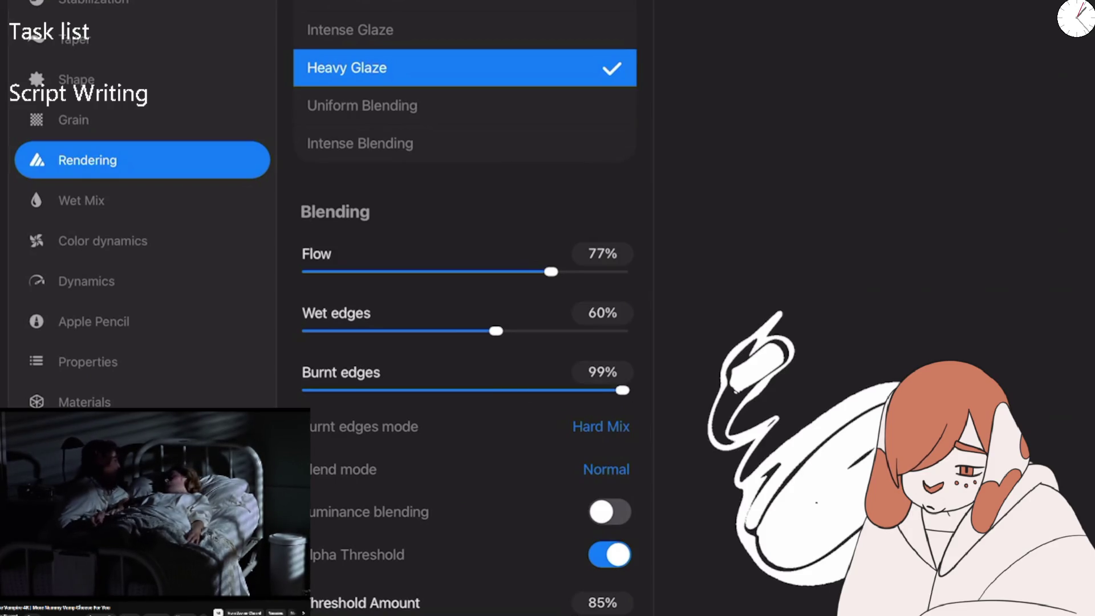
{"action": "left_click_drag", "start_coordinate": [496, 331], "coordinate": [432, 331]}
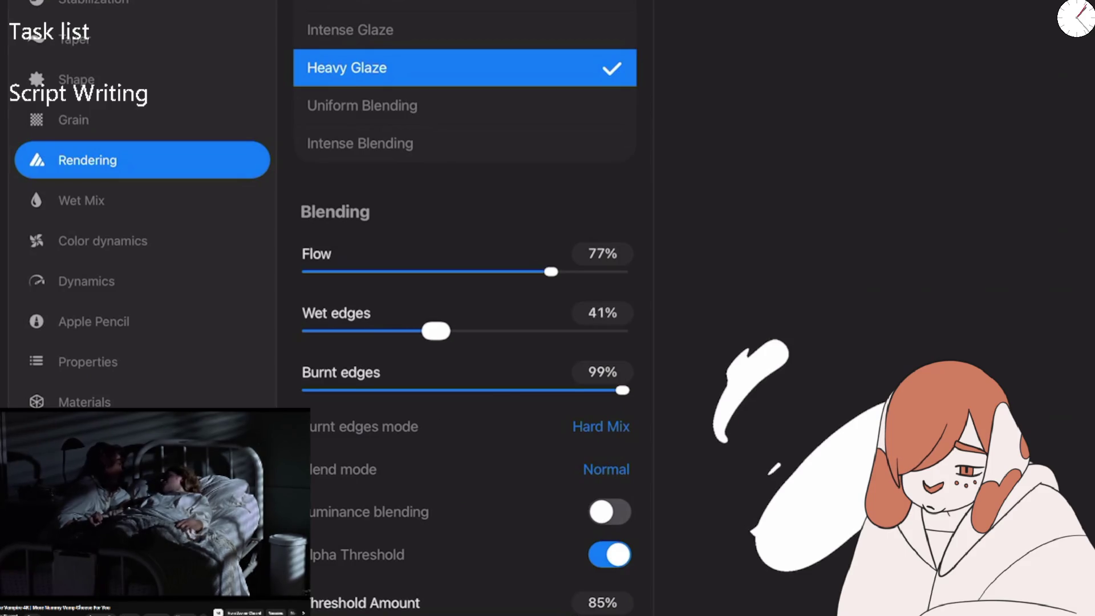
{"action": "left_click_drag", "start_coordinate": [457, 331], "coordinate": [460, 331]}
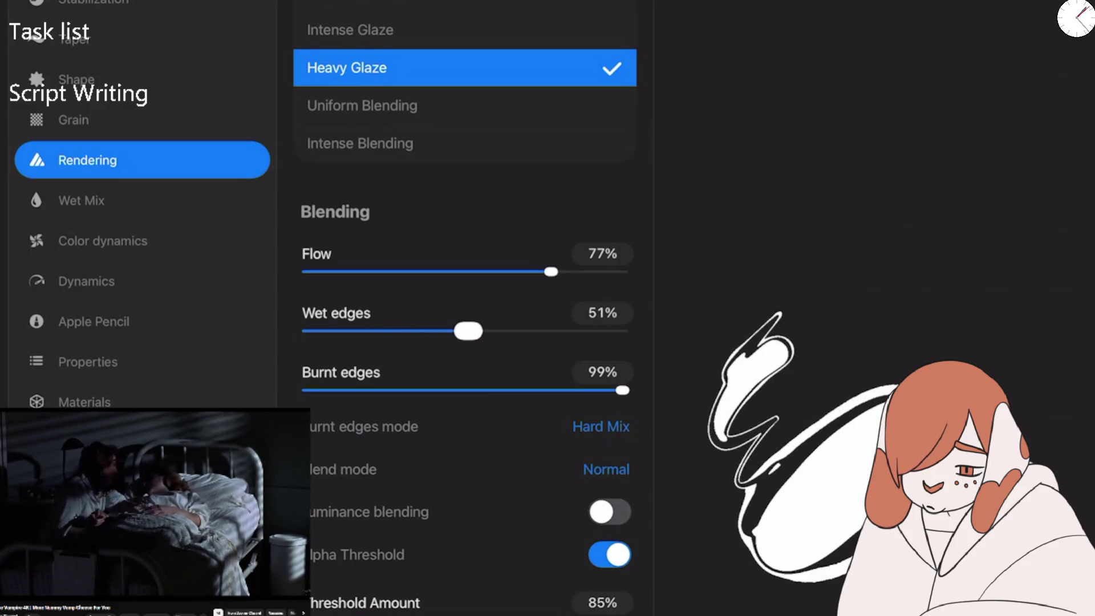
{"action": "mouse_move", "coordinate": [550, 272]}
{"action": "left_mouse_down"}
{"action": "mouse_move", "coordinate": [496, 271]}
{"action": "mouse_move", "coordinate": [624, 271]}
{"action": "left_mouse_up"}
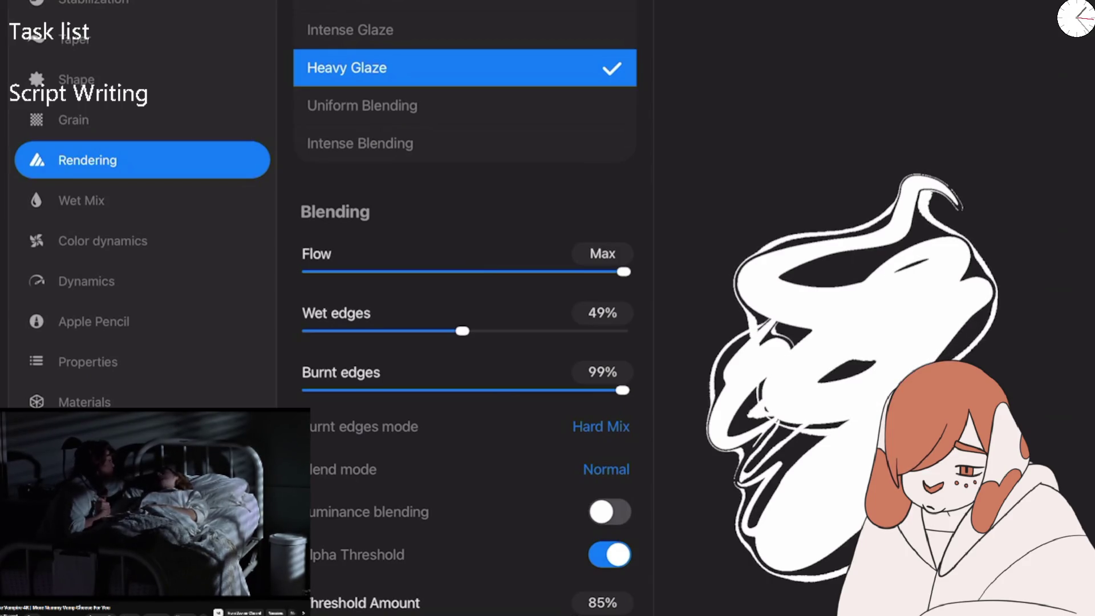
{"action": "mouse_move", "coordinate": [623, 272]}
{"action": "left_mouse_down"}
{"action": "mouse_move", "coordinate": [474, 271]}
{"action": "mouse_move", "coordinate": [519, 272]}
{"action": "left_mouse_up"}
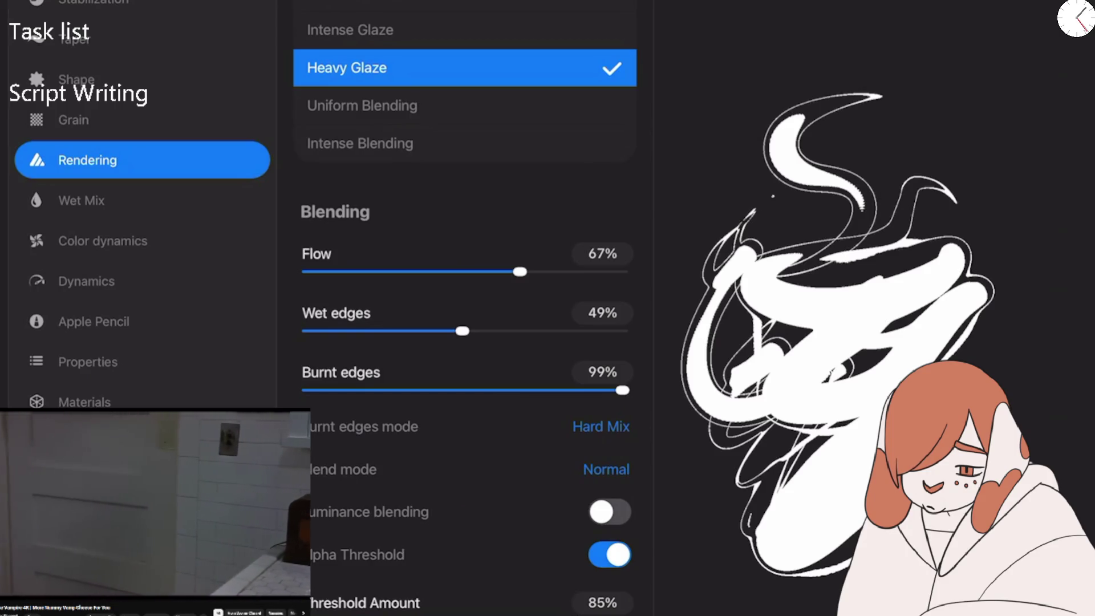
{"action": "mouse_move", "coordinate": [575, 615]}
{"action": "left_mouse_down"}
{"action": "mouse_move", "coordinate": [546, 615]}
{"action": "mouse_move", "coordinate": [595, 614]}
{"action": "mouse_move", "coordinate": [564, 615]}
{"action": "mouse_move", "coordinate": [575, 615]}
{"action": "left_mouse_up"}
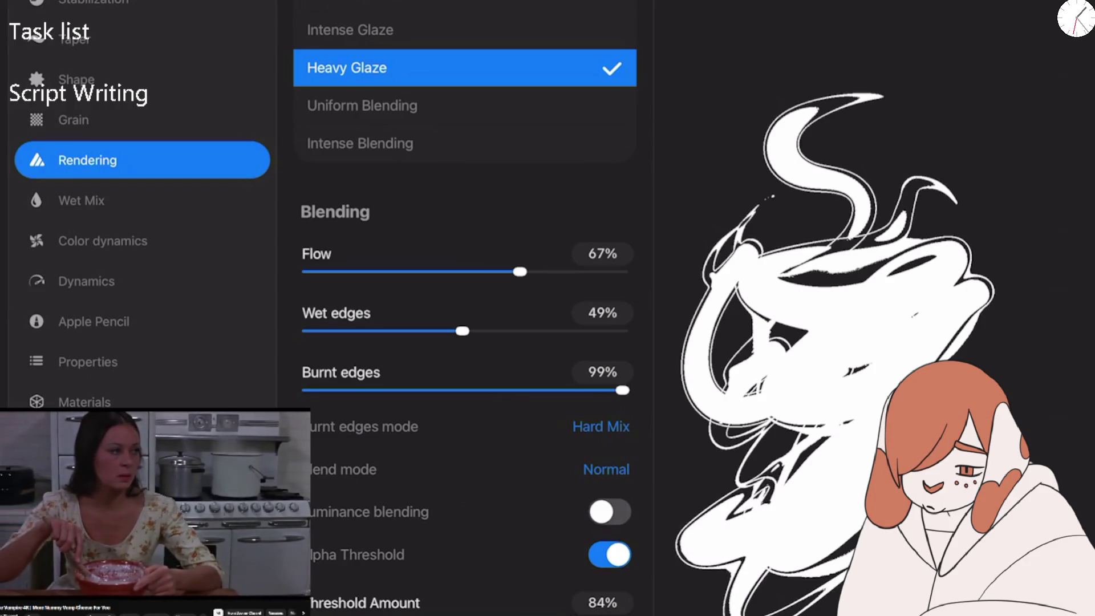
{"action": "left_click_drag", "start_coordinate": [575, 615], "coordinate": [468, 614]}
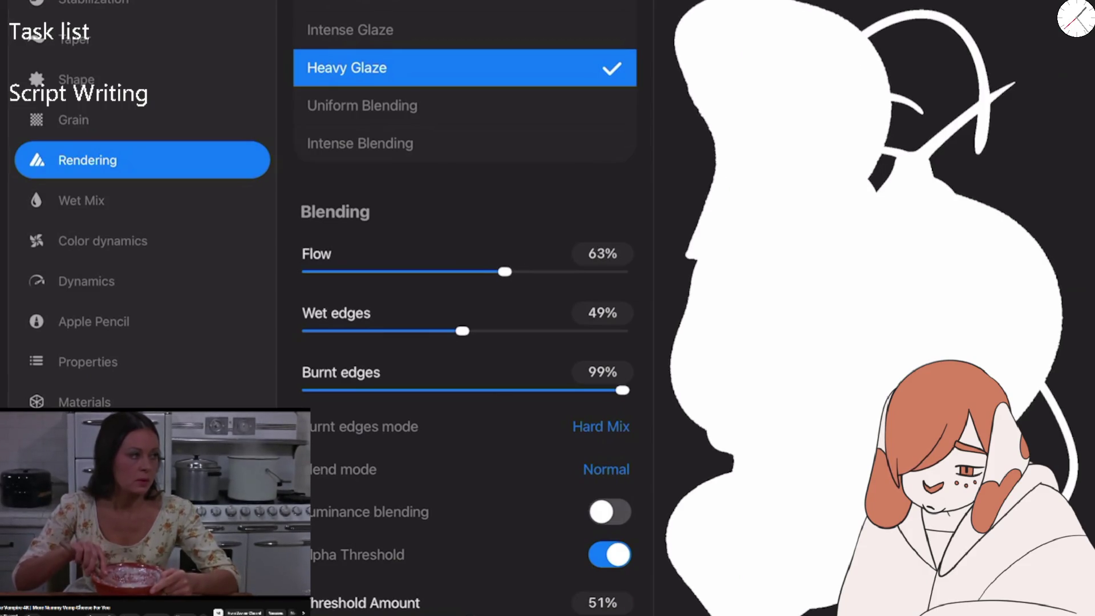
Turn Burnt edges off, settle Flow at 62% and bring Wet edges down to 13%.
{"action": "left_click_drag", "start_coordinate": [463, 331], "coordinate": [497, 331]}
{"action": "left_click_drag", "start_coordinate": [393, 331], "coordinate": [469, 330]}
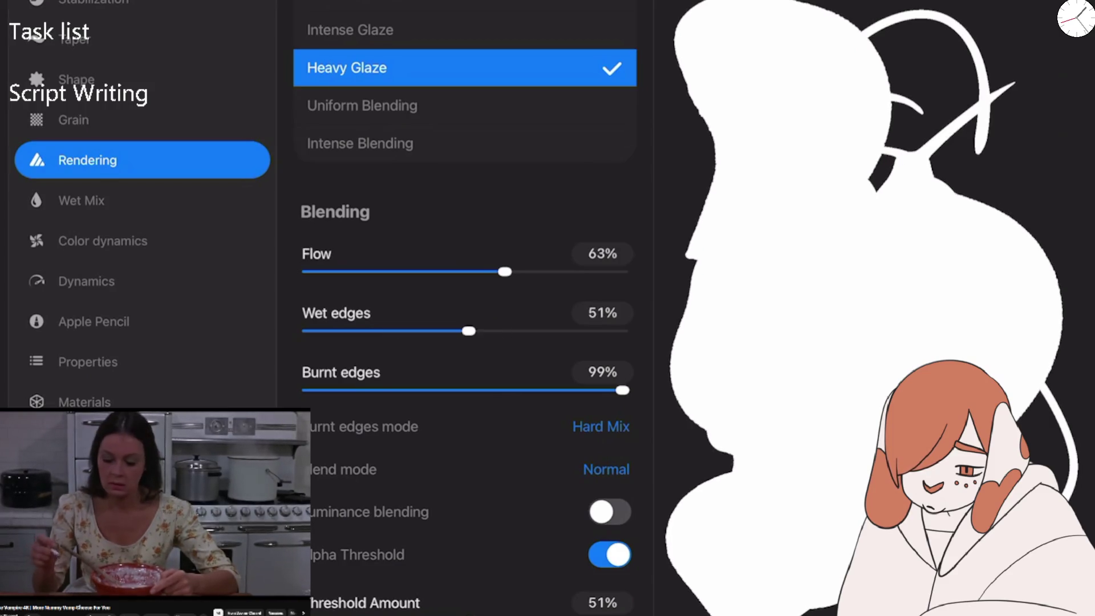
{"action": "left_click_drag", "start_coordinate": [622, 390], "coordinate": [305, 390]}
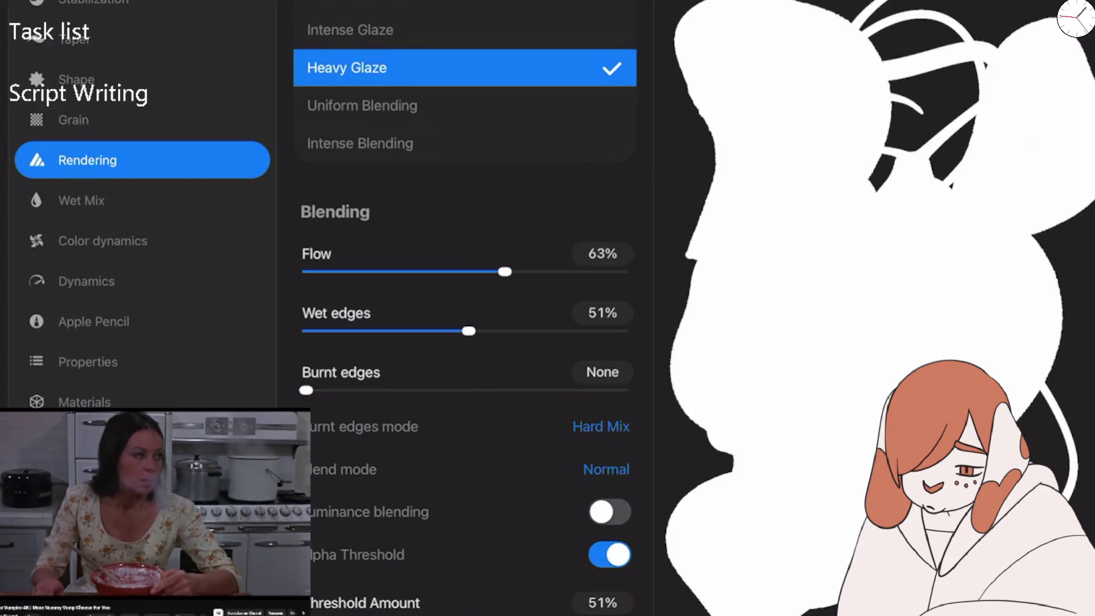
{"action": "left_click_drag", "start_coordinate": [505, 271], "coordinate": [477, 272]}
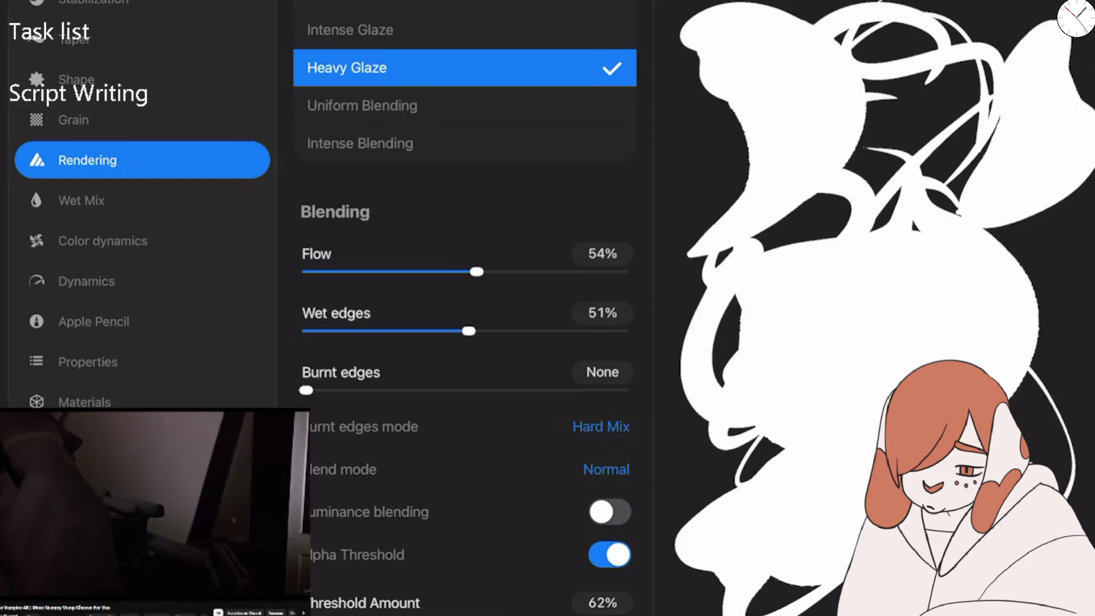
{"action": "mouse_move", "coordinate": [477, 272]}
{"action": "left_mouse_down"}
{"action": "mouse_move", "coordinate": [562, 271]}
{"action": "mouse_move", "coordinate": [518, 272]}
{"action": "left_mouse_up"}
{"action": "left_click_drag", "start_coordinate": [518, 271], "coordinate": [503, 272]}
{"action": "mouse_move", "coordinate": [468, 330]}
{"action": "left_mouse_down"}
{"action": "mouse_move", "coordinate": [424, 330]}
{"action": "mouse_move", "coordinate": [498, 331]}
{"action": "mouse_move", "coordinate": [347, 331]}
{"action": "left_mouse_up"}
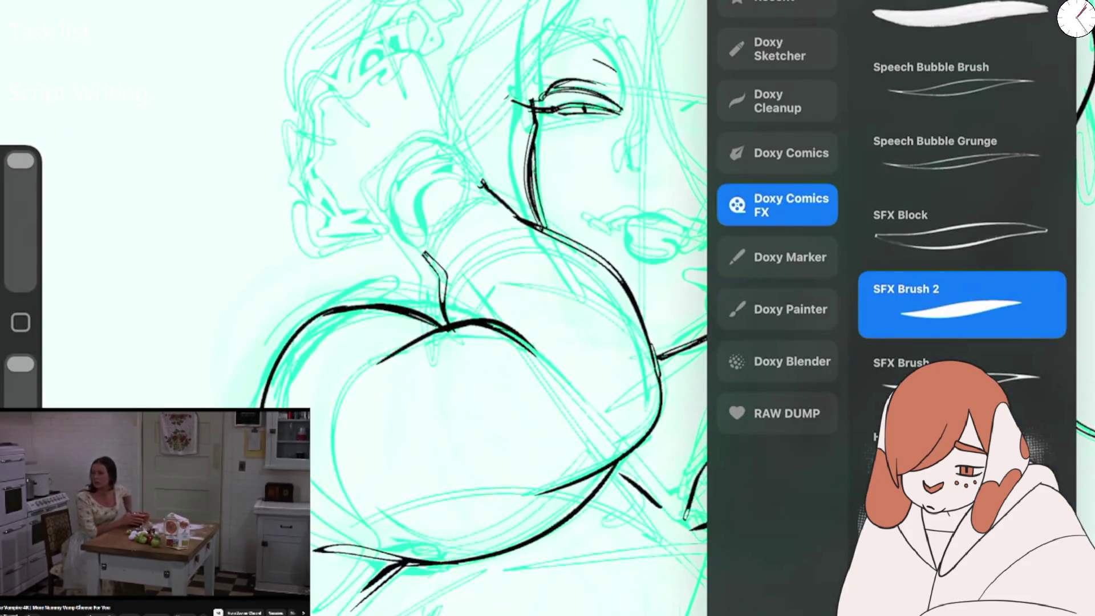
Paint test blobs and a zig-zag mid-canvas with the tuned brush, then undo them.
{"action": "left_click_drag", "start_coordinate": [442, 351], "coordinate": [564, 266]}
{"action": "left_click_drag", "start_coordinate": [604, 320], "coordinate": [521, 442]}
{"action": "mouse_move", "coordinate": [604, 354]}
{"action": "left_mouse_down"}
{"action": "mouse_move", "coordinate": [758, 513]}
{"action": "mouse_move", "coordinate": [855, 268]}
{"action": "left_mouse_up"}
{"action": "key", "text": "ctrl+z"}
{"action": "mouse_move", "coordinate": [672, 54]}
{"action": "left_mouse_down"}
{"action": "mouse_move", "coordinate": [849, 296]}
{"action": "mouse_move", "coordinate": [713, 68]}
{"action": "mouse_move", "coordinate": [598, 142]}
{"action": "mouse_move", "coordinate": [655, 343]}
{"action": "mouse_move", "coordinate": [798, 433]}
{"action": "left_mouse_up"}
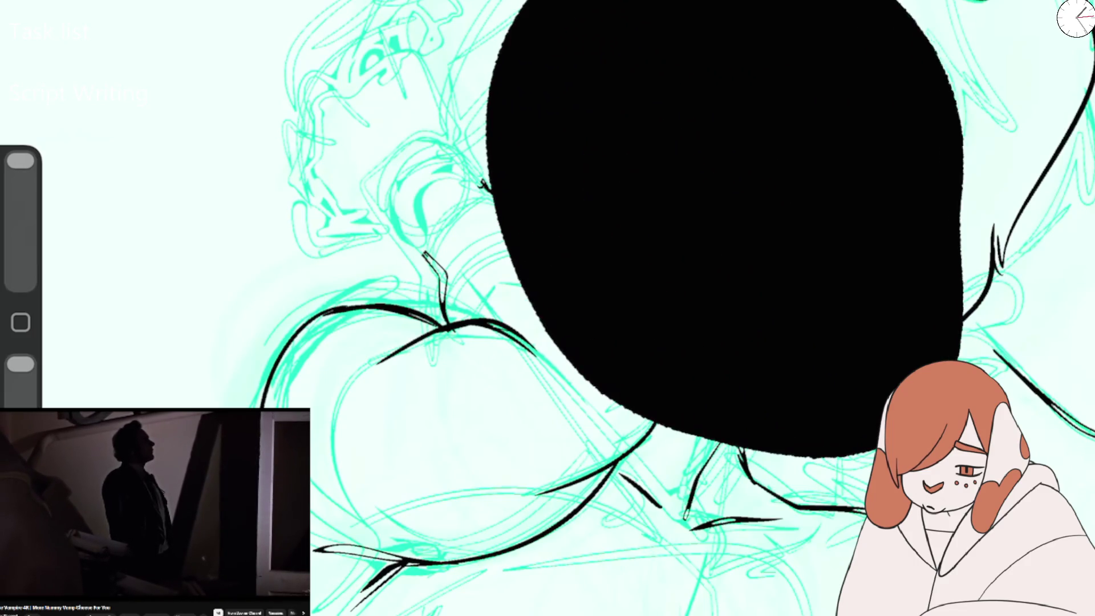
{"action": "key", "text": "ctrl+z"}
Delete the retuned SFX brush and open the remaining SFX Brush 2 in Brush Studio.
{"action": "left_click_drag", "start_coordinate": [1015, 306], "coordinate": [890, 305]}
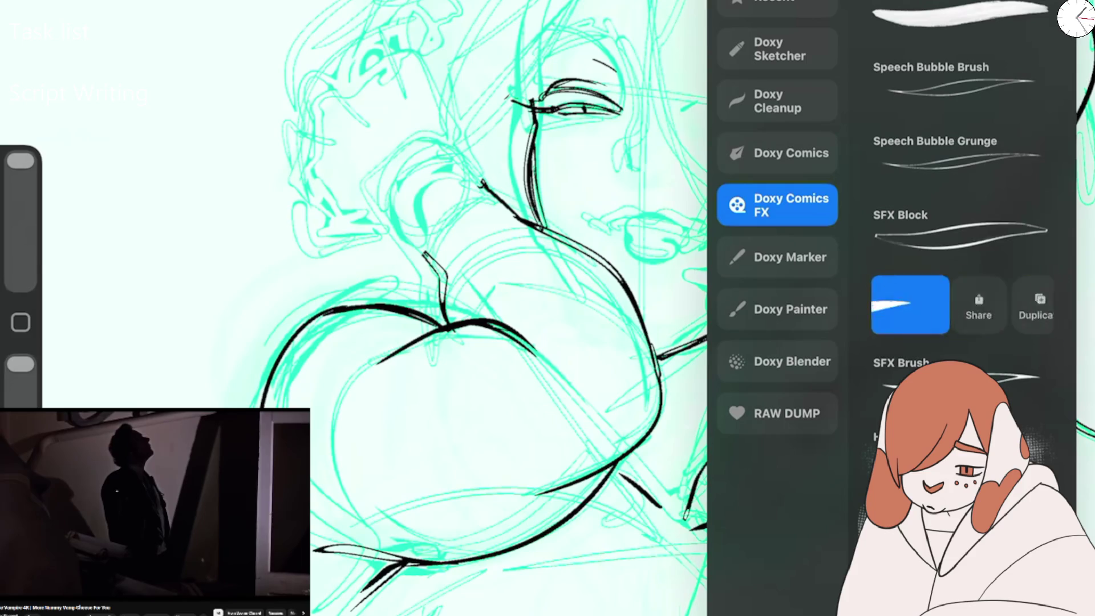
{"action": "left_click", "coordinate": [1031, 312]}
{"action": "left_click", "coordinate": [635, 362]}
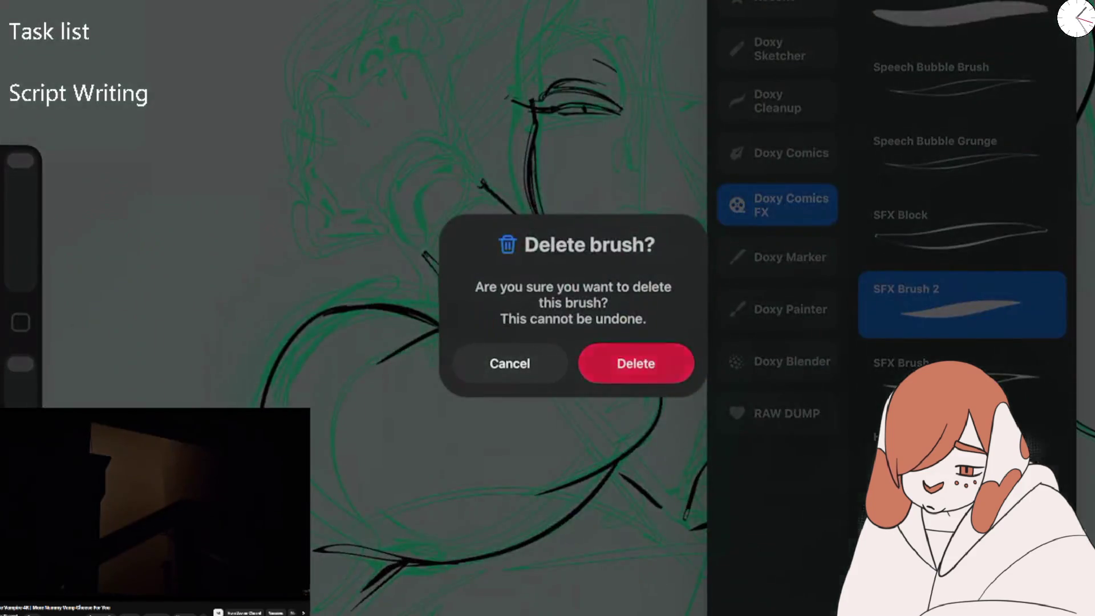
{"action": "left_click_drag", "start_coordinate": [1015, 305], "coordinate": [890, 305]}
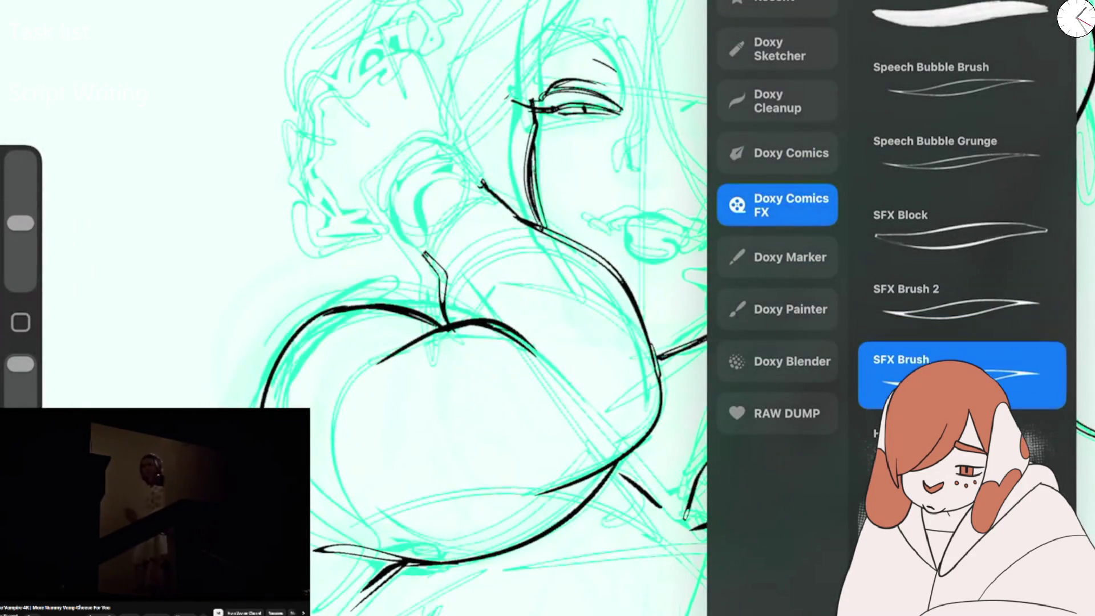
{"action": "left_click", "coordinate": [962, 305]}
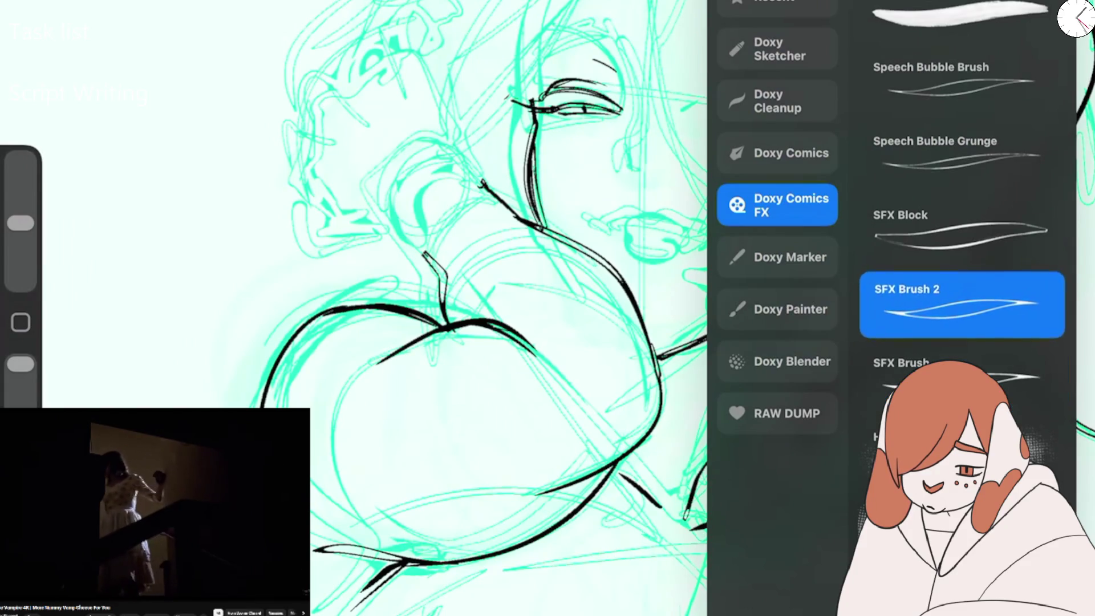
{"action": "left_click", "coordinate": [962, 305]}
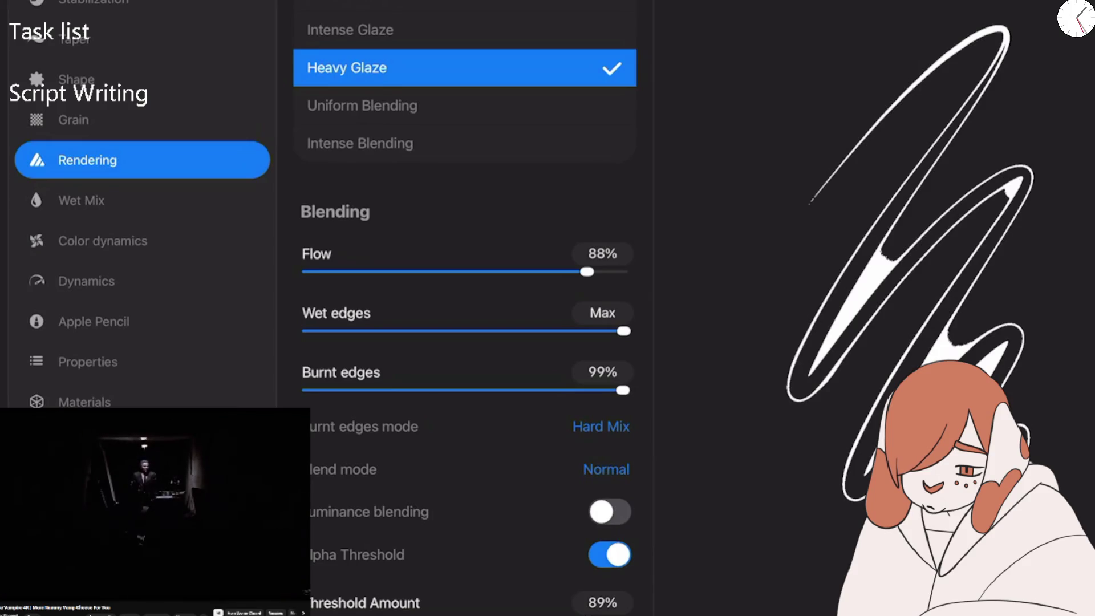
Set the brush grain Zoom to 41% and Movement to 42%.
{"action": "left_click", "coordinate": [73, 120]}
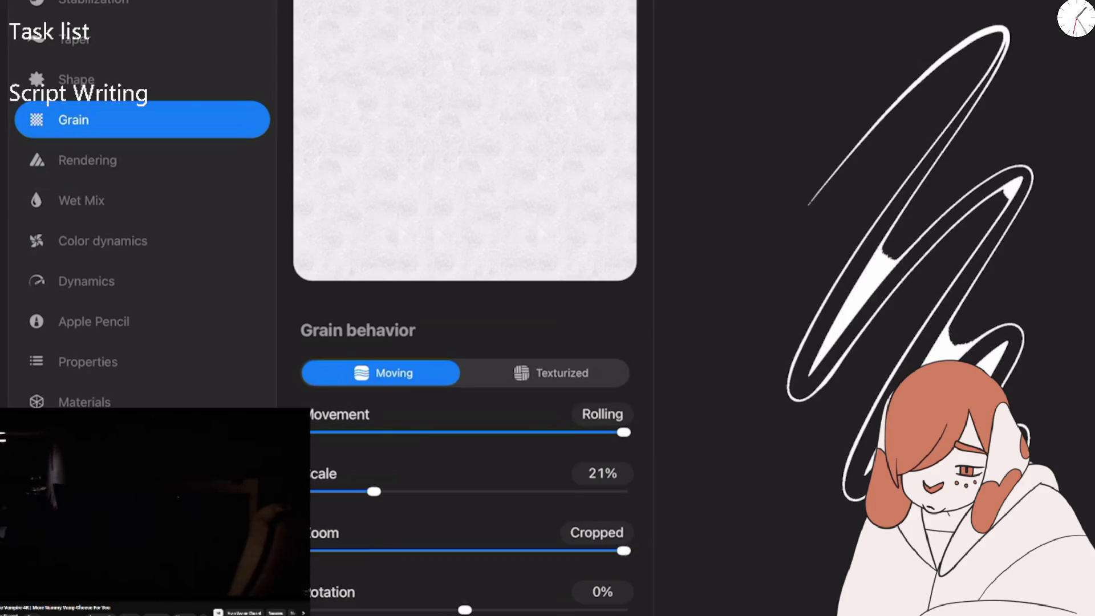
{"action": "left_click_drag", "start_coordinate": [623, 550], "coordinate": [437, 550]}
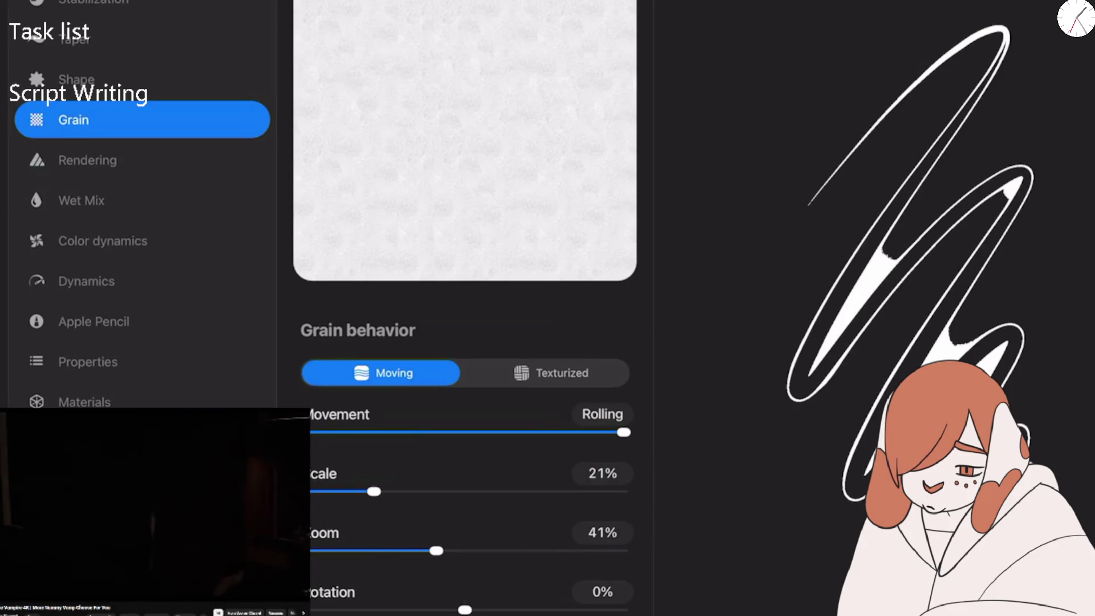
{"action": "left_click_drag", "start_coordinate": [623, 431], "coordinate": [443, 432]}
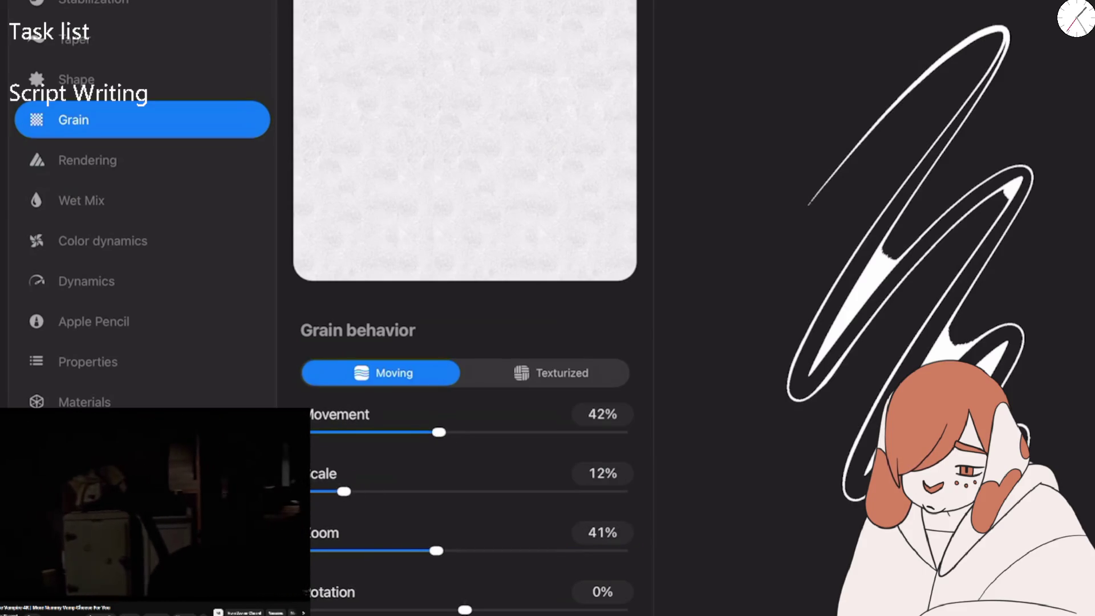
Compare Intense Blending, Uniform Blending and Intense Glaze rendering, settling back on Heavy Glaze.
{"action": "left_click", "coordinate": [81, 201]}
{"action": "left_click", "coordinate": [88, 160]}
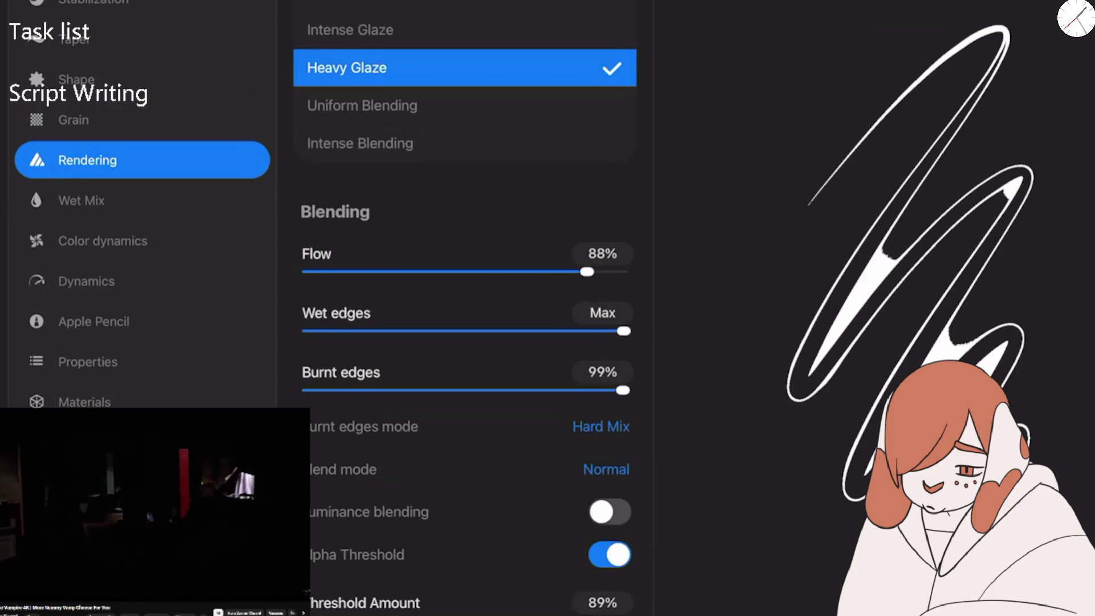
{"action": "left_click", "coordinate": [360, 143]}
{"action": "left_click", "coordinate": [362, 106]}
{"action": "left_click", "coordinate": [351, 30]}
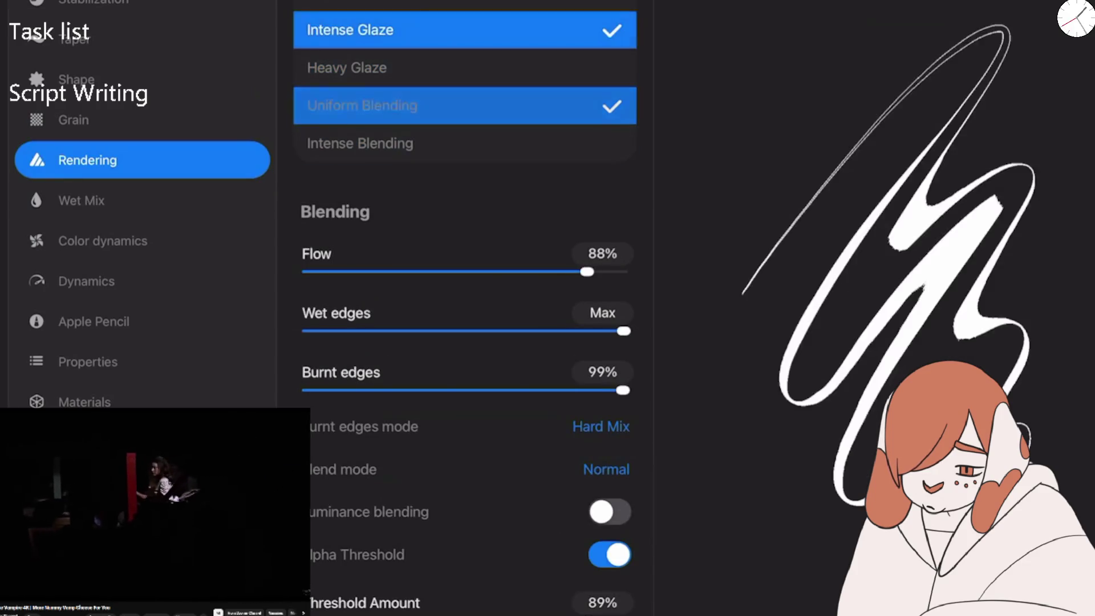
{"action": "left_click", "coordinate": [346, 67]}
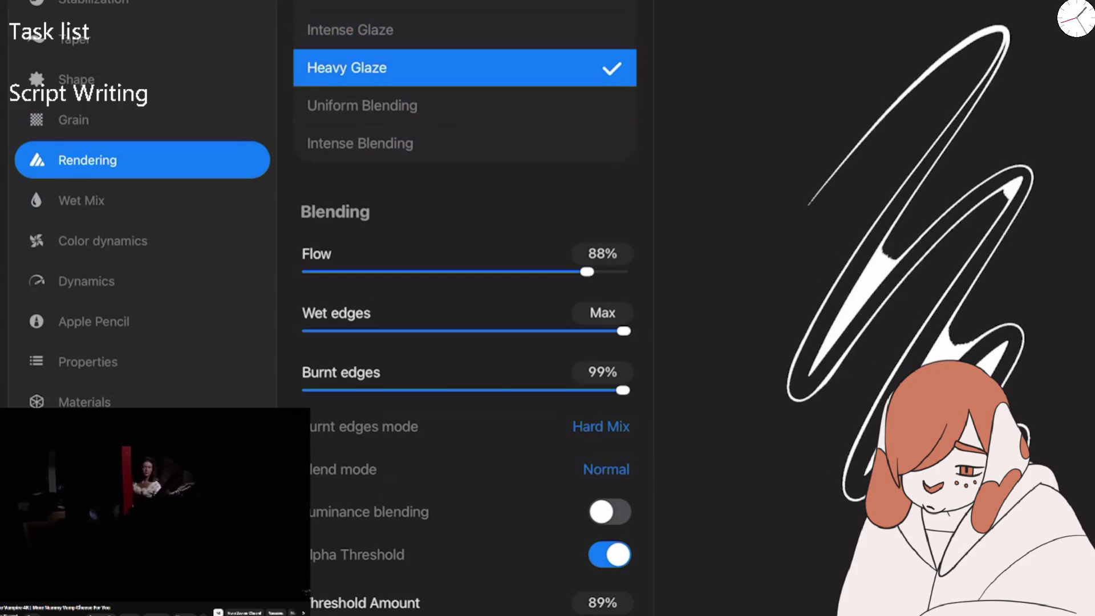
{"action": "left_click", "coordinate": [350, 4]}
{"action": "left_click", "coordinate": [350, 29]}
{"action": "left_click", "coordinate": [347, 68]}
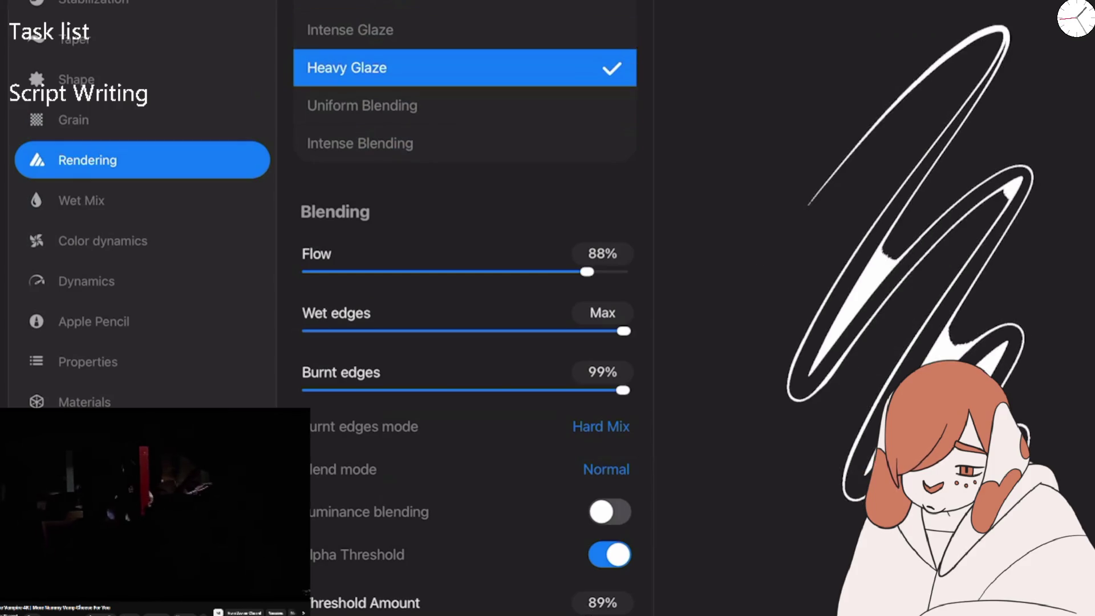
Turn Burnt edges off and try Flow values between 56% and 63% with test scribbles.
{"action": "left_click_drag", "start_coordinate": [623, 390], "coordinate": [306, 390]}
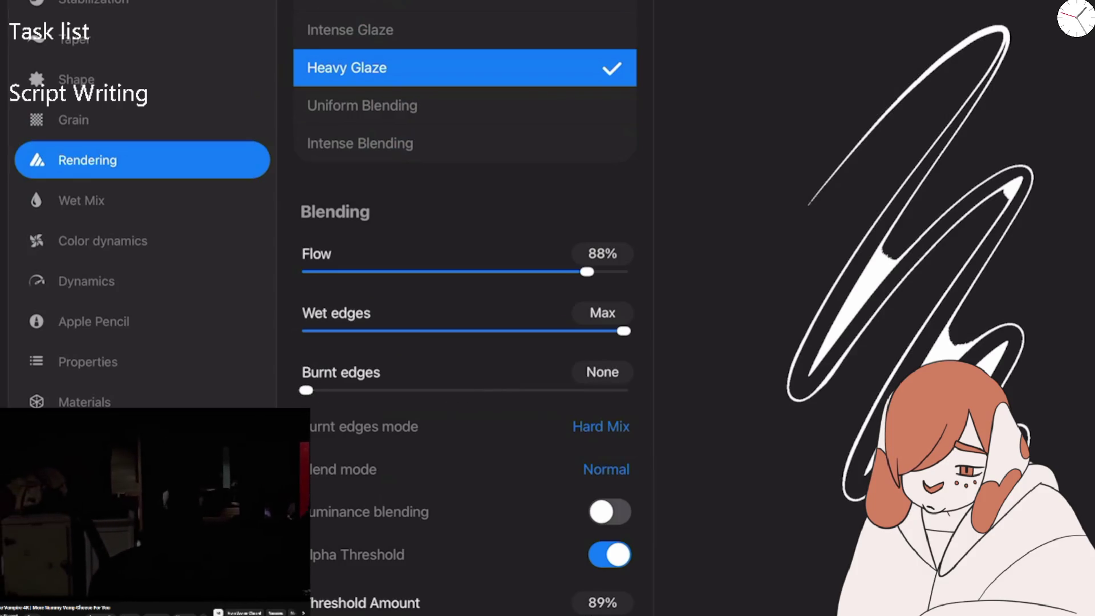
{"action": "mouse_move", "coordinate": [799, 433]}
{"action": "left_mouse_down"}
{"action": "mouse_move", "coordinate": [741, 485]}
{"action": "mouse_move", "coordinate": [770, 548]}
{"action": "left_mouse_up"}
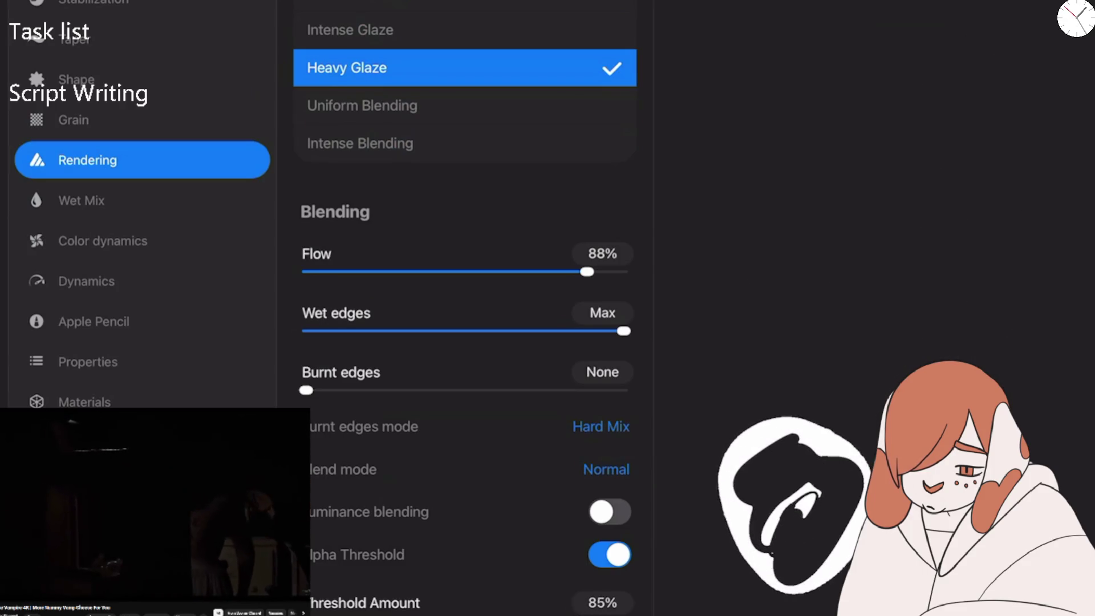
{"action": "mouse_move", "coordinate": [587, 272]}
{"action": "left_mouse_down"}
{"action": "mouse_move", "coordinate": [483, 272]}
{"action": "mouse_move", "coordinate": [506, 271]}
{"action": "left_mouse_up"}
{"action": "left_click_drag", "start_coordinate": [890, 106], "coordinate": [844, 188]}
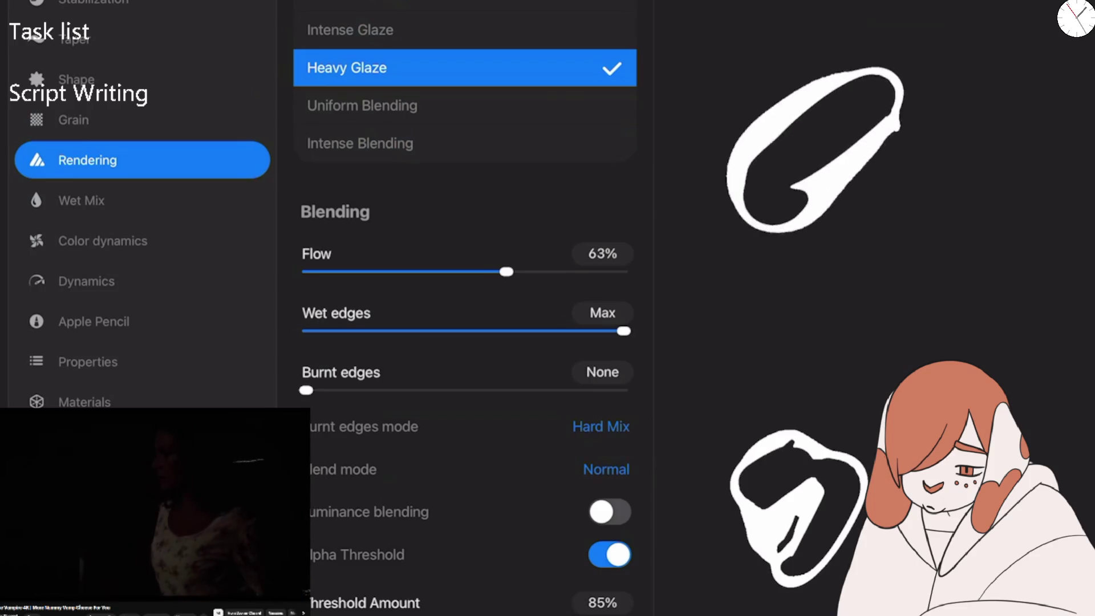
{"action": "left_click_drag", "start_coordinate": [969, 167], "coordinate": [981, 365]}
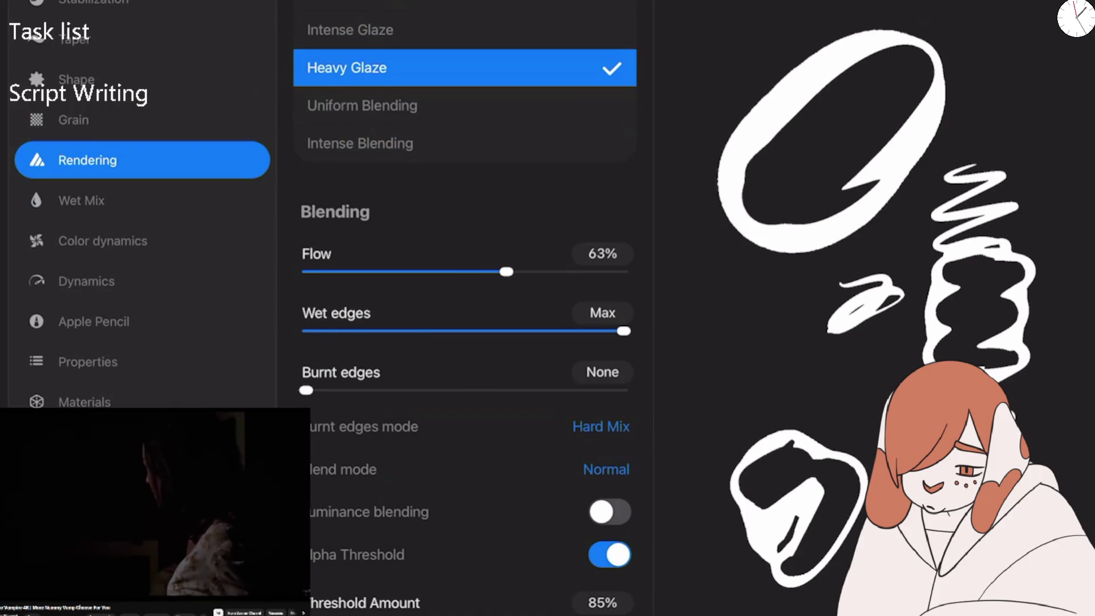
{"action": "left_click_drag", "start_coordinate": [505, 271], "coordinate": [473, 272]}
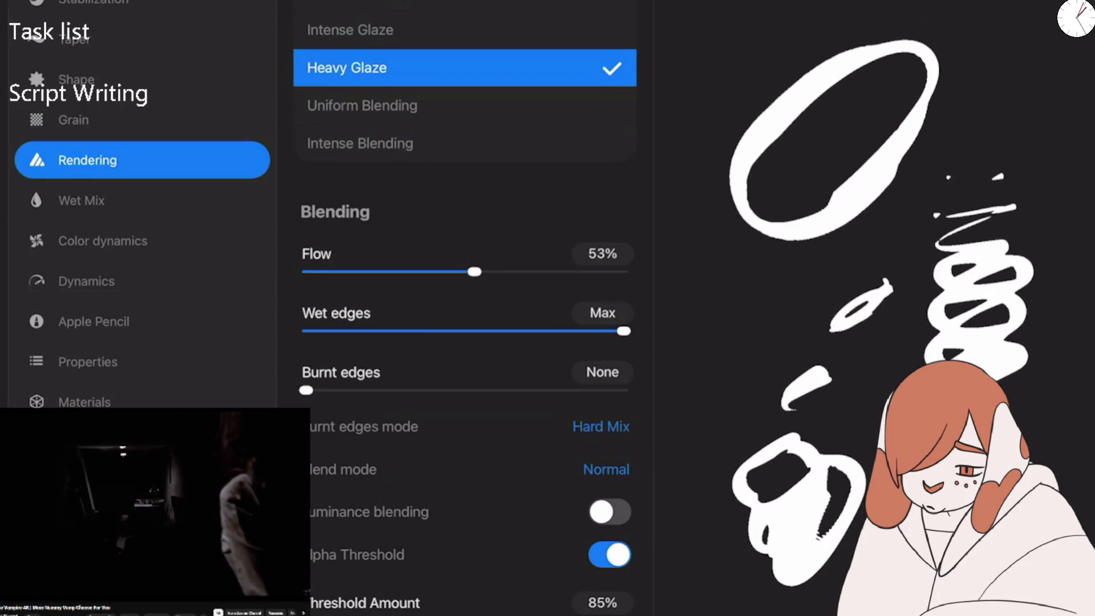
{"action": "left_click_drag", "start_coordinate": [474, 271], "coordinate": [513, 271]}
{"action": "mouse_move", "coordinate": [784, 325]}
{"action": "left_mouse_down"}
{"action": "mouse_move", "coordinate": [721, 399]}
{"action": "mouse_move", "coordinate": [690, 502]}
{"action": "left_mouse_up"}
{"action": "left_click_drag", "start_coordinate": [514, 271], "coordinate": [506, 272]}
{"action": "left_click_drag", "start_coordinate": [701, 433], "coordinate": [826, 570]}
Lower Wet edges to 71%, raise Flow to 85% and set Threshold Amount to 87%.
{"action": "left_click_drag", "start_coordinate": [624, 330], "coordinate": [532, 331]}
{"action": "left_click_drag", "start_coordinate": [764, 240], "coordinate": [707, 356]}
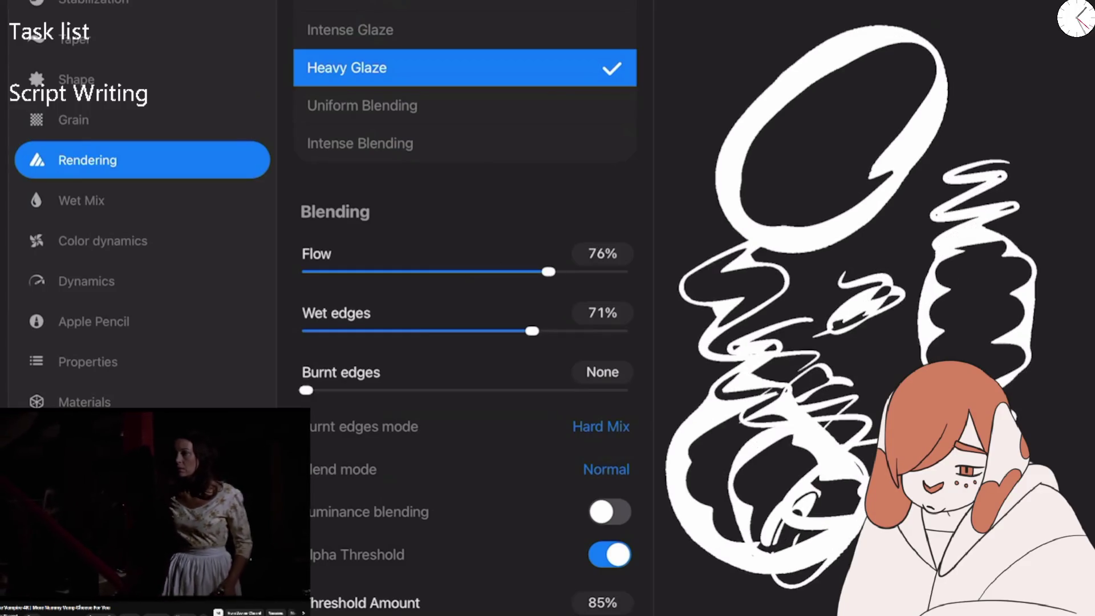
{"action": "mouse_move", "coordinate": [578, 613]}
{"action": "left_mouse_down"}
{"action": "mouse_move", "coordinate": [510, 613]}
{"action": "mouse_move", "coordinate": [595, 613]}
{"action": "left_mouse_up"}
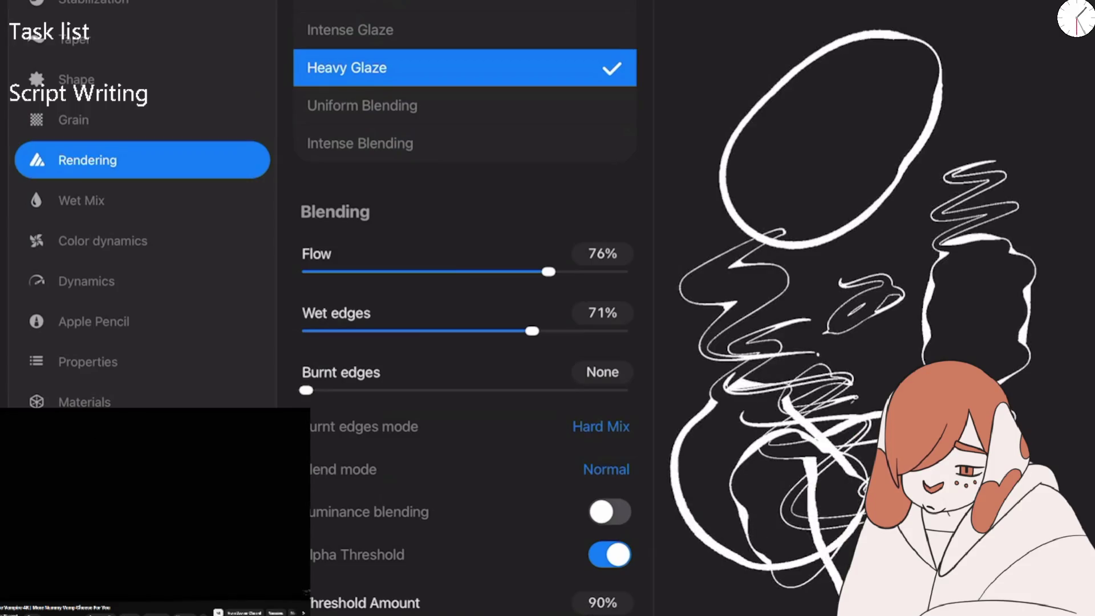
{"action": "mouse_move", "coordinate": [924, 74]}
{"action": "left_mouse_down"}
{"action": "mouse_move", "coordinate": [970, 228]}
{"action": "mouse_move", "coordinate": [912, 319]}
{"action": "left_mouse_up"}
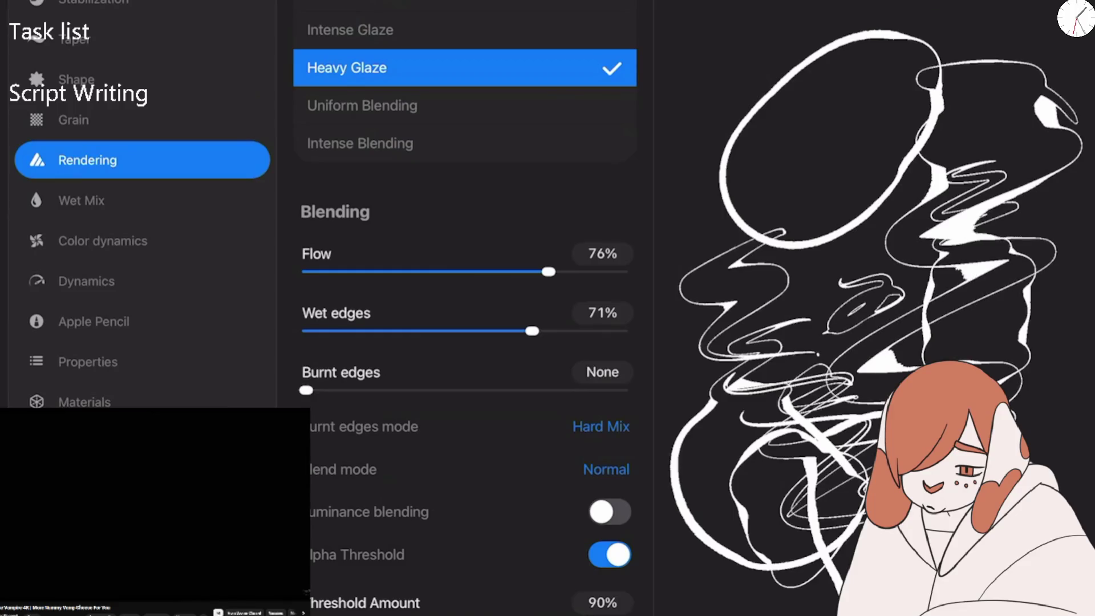
{"action": "mouse_move", "coordinate": [548, 272]}
{"action": "left_mouse_down"}
{"action": "mouse_move", "coordinate": [592, 272]}
{"action": "mouse_move", "coordinate": [576, 272]}
{"action": "left_mouse_up"}
{"action": "mouse_move", "coordinate": [912, 3]}
{"action": "left_mouse_down"}
{"action": "mouse_move", "coordinate": [881, 120]}
{"action": "mouse_move", "coordinate": [918, 100]}
{"action": "left_mouse_up"}
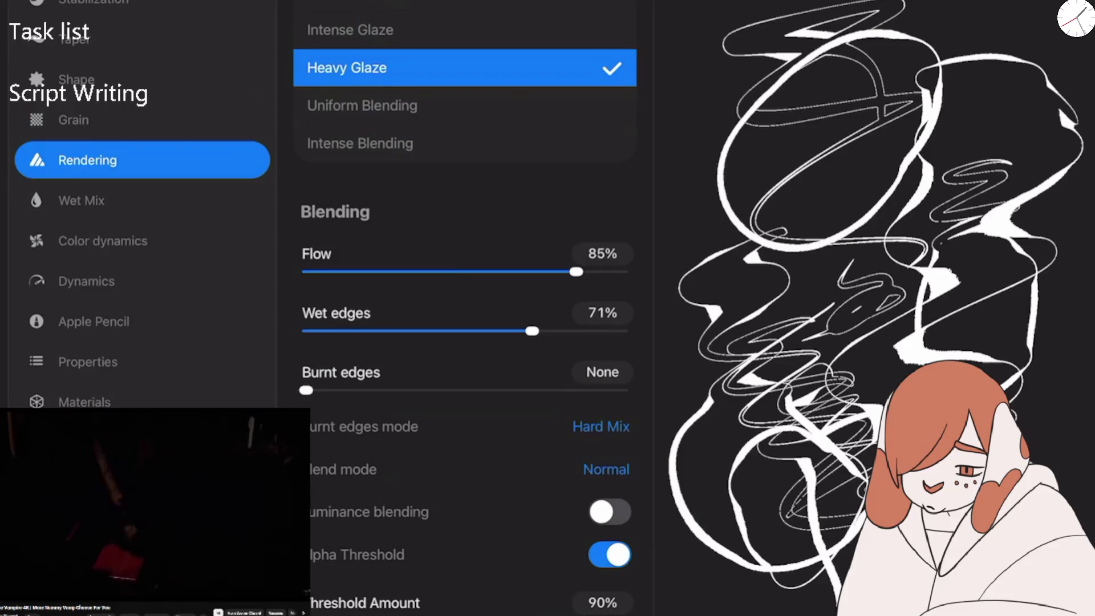
{"action": "left_click_drag", "start_coordinate": [595, 615], "coordinate": [581, 615]}
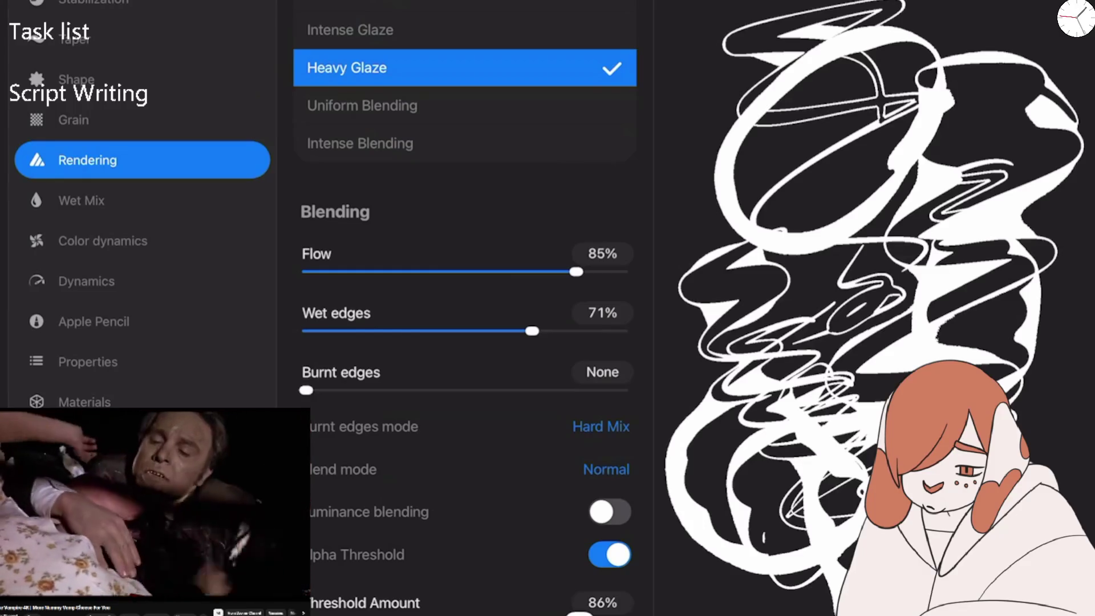
{"action": "left_click_drag", "start_coordinate": [579, 615], "coordinate": [588, 614]}
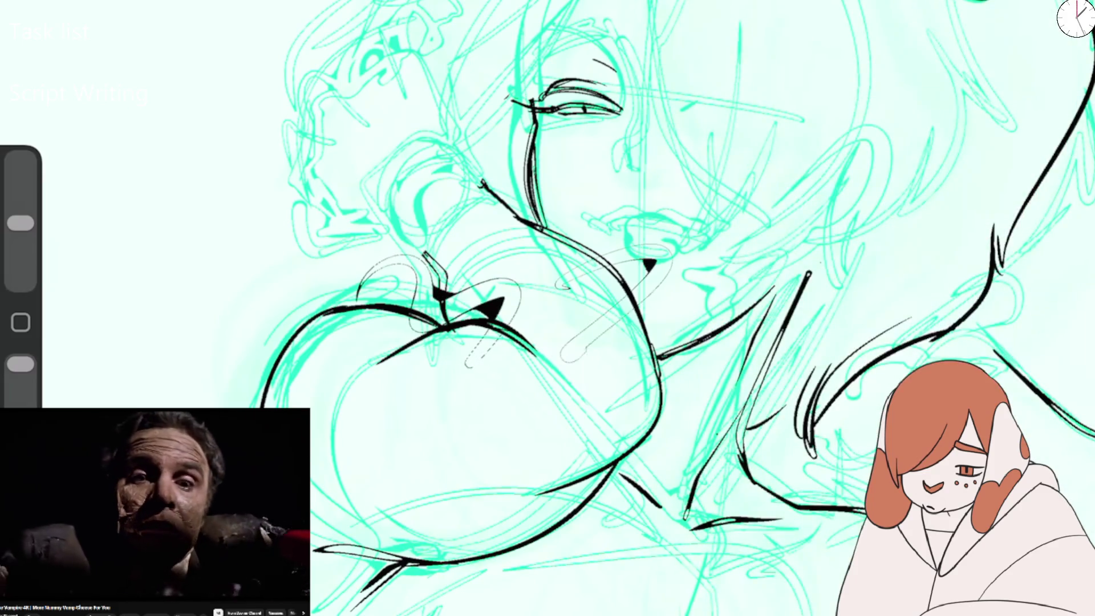
Undo the trial ink strokes near the mouth and on the chest.
{"action": "key", "text": "ctrl+z"}
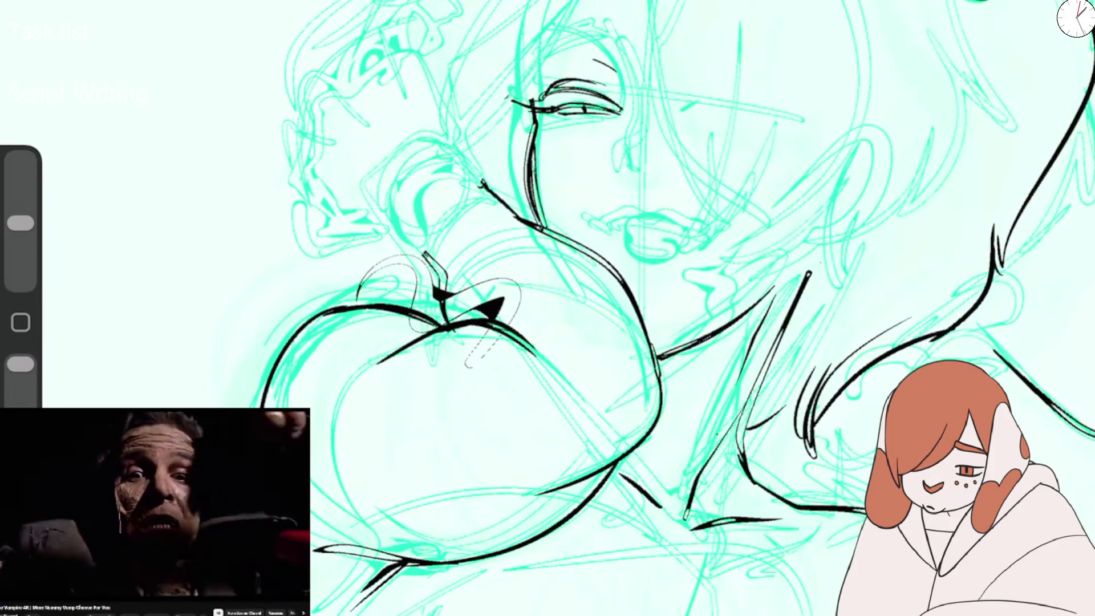
{"action": "key", "text": "ctrl+z"}
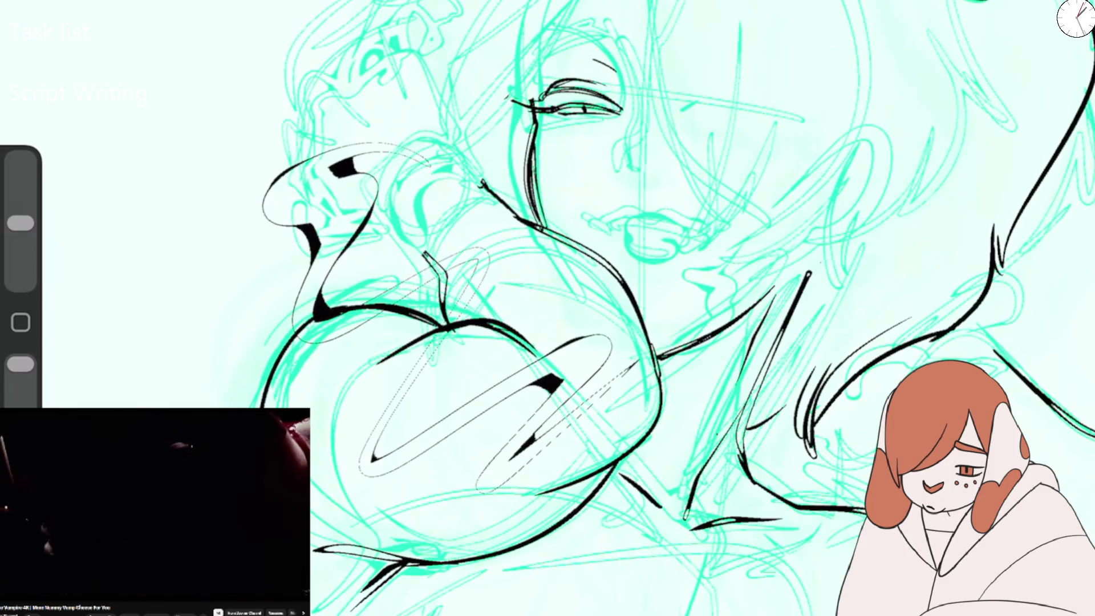
{"action": "key", "text": "ctrl+z"}
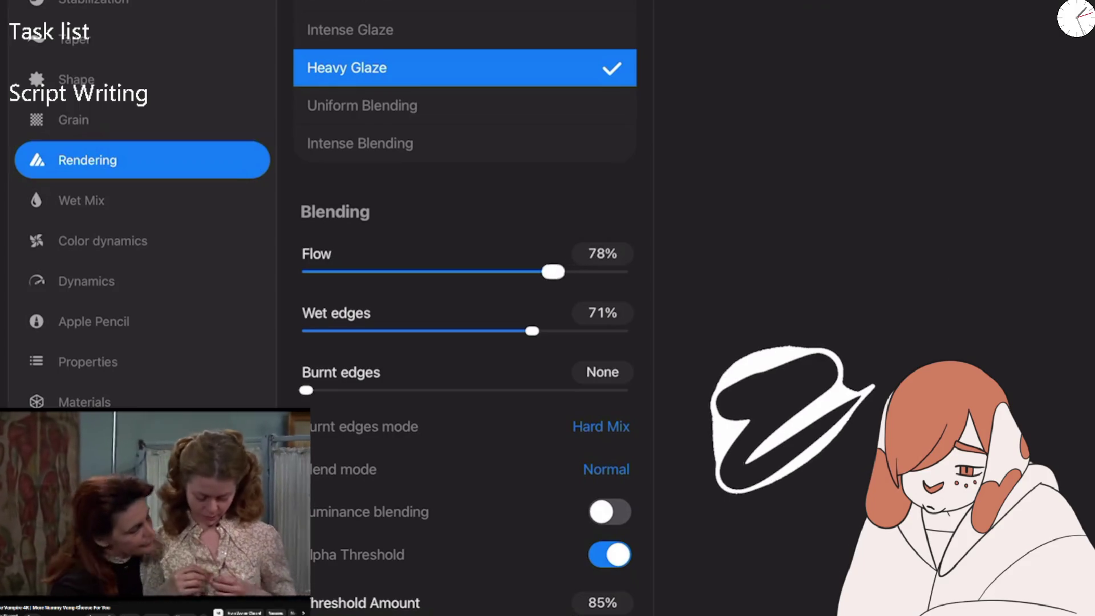
Retune the brush to Flow 60%, Wet edges 62% and Threshold Amount 85%.
{"action": "mouse_move", "coordinate": [553, 271]}
{"action": "left_mouse_down"}
{"action": "mouse_move", "coordinate": [468, 271]}
{"action": "mouse_move", "coordinate": [496, 271]}
{"action": "left_mouse_up"}
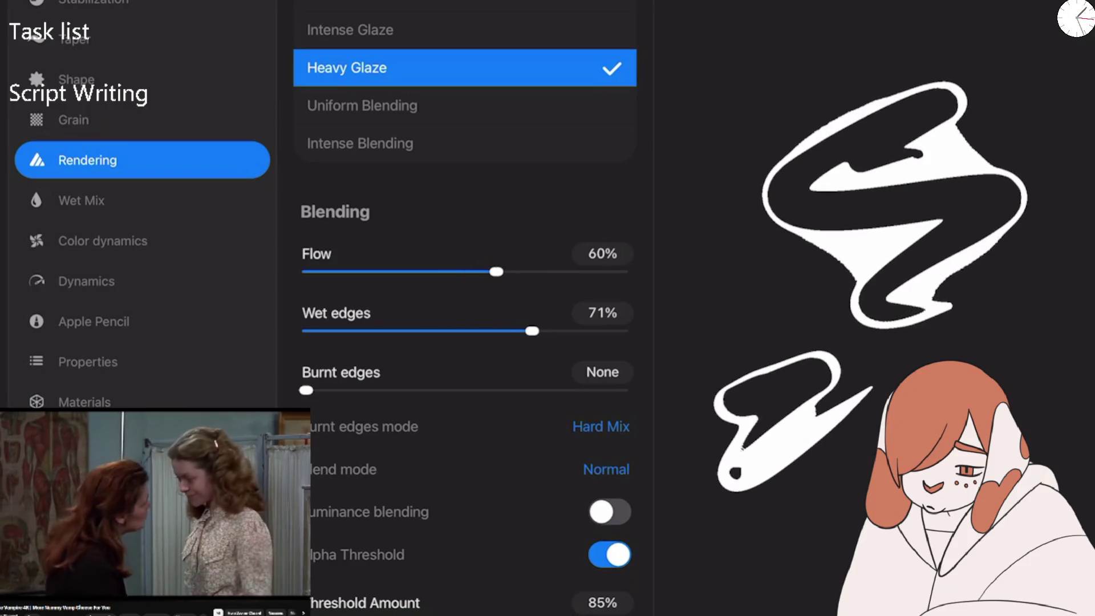
{"action": "mouse_move", "coordinate": [578, 614]}
{"action": "left_mouse_down"}
{"action": "mouse_move", "coordinate": [553, 614]}
{"action": "mouse_move", "coordinate": [598, 614]}
{"action": "mouse_move", "coordinate": [578, 615]}
{"action": "left_mouse_up"}
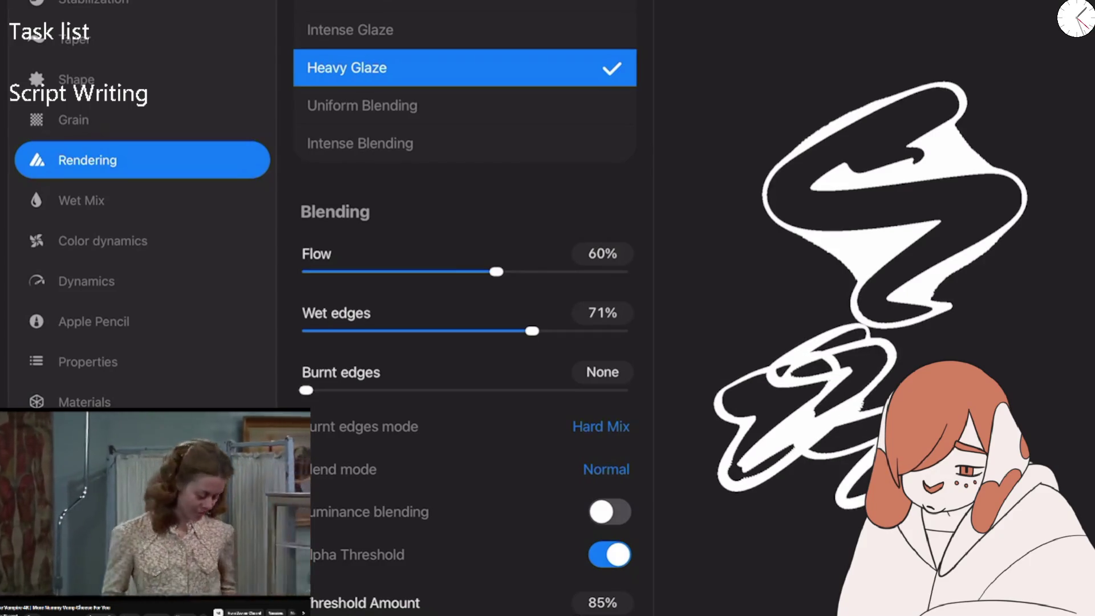
{"action": "mouse_move", "coordinate": [532, 330]}
{"action": "left_mouse_down"}
{"action": "mouse_move", "coordinate": [305, 330]}
{"action": "mouse_move", "coordinate": [622, 331]}
{"action": "mouse_move", "coordinate": [488, 331]}
{"action": "mouse_move", "coordinate": [502, 331]}
{"action": "left_mouse_up"}
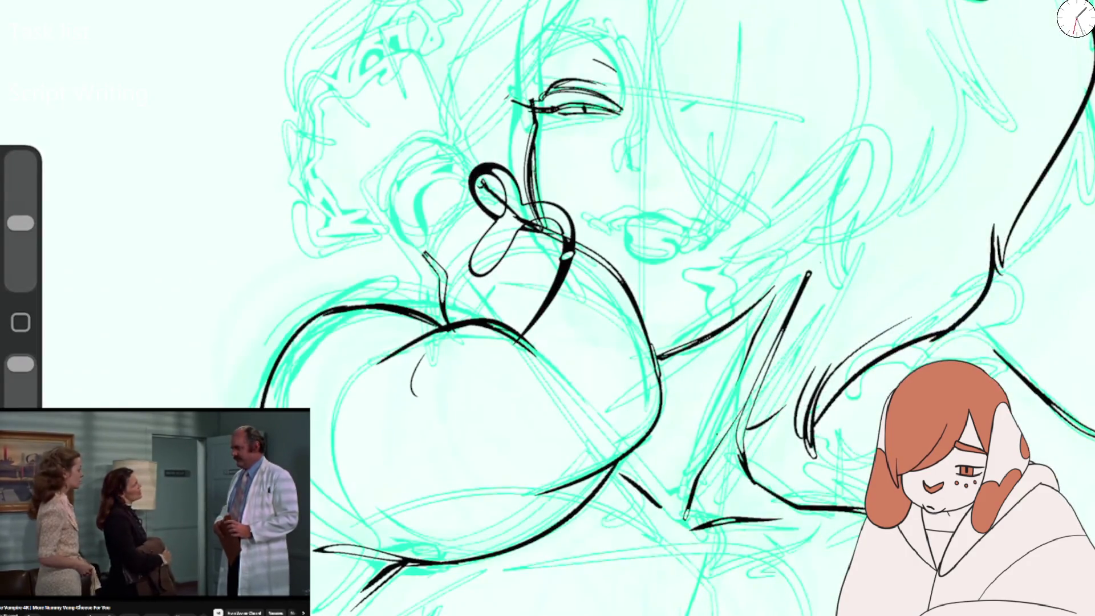
Ink two trial strokes and a zigzag on the sketch, undoing each.
{"action": "left_click_drag", "start_coordinate": [410, 393], "coordinate": [633, 285]}
{"action": "left_click_drag", "start_coordinate": [508, 513], "coordinate": [707, 314]}
{"action": "key", "text": "ctrl+z"}
{"action": "key", "text": "ctrl+z"}
{"action": "key", "text": "ctrl+z"}
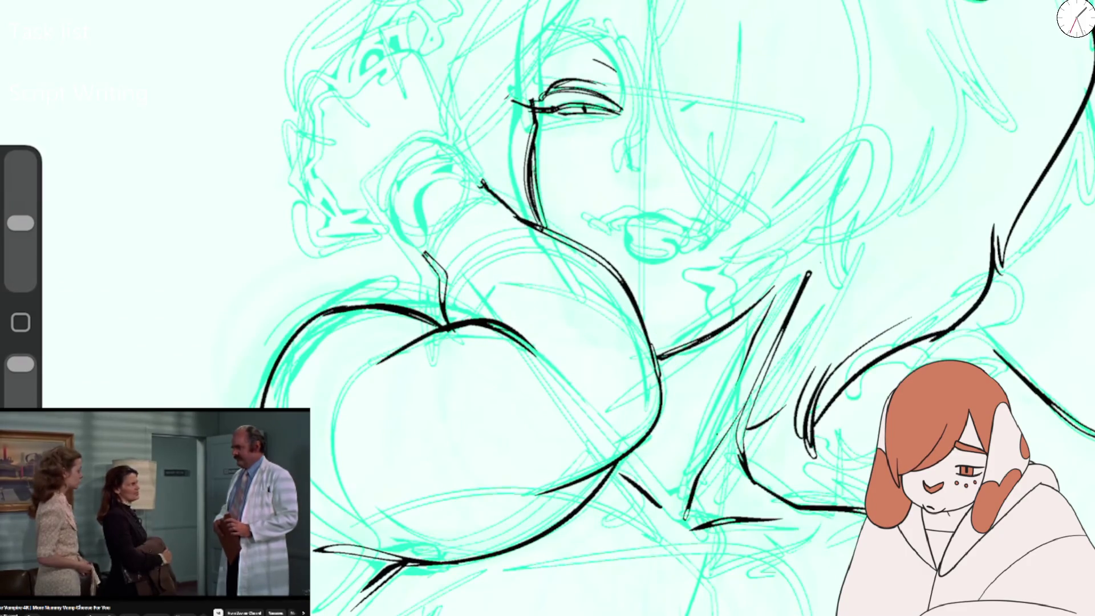
{"action": "left_click_drag", "start_coordinate": [456, 411], "coordinate": [656, 371]}
{"action": "key", "text": "ctrl+z"}
{"action": "key", "text": "ctrl+z"}
Test SFX Brush 2 at Max Flow, then lower its Flow to 83%.
{"action": "key", "text": "b"}
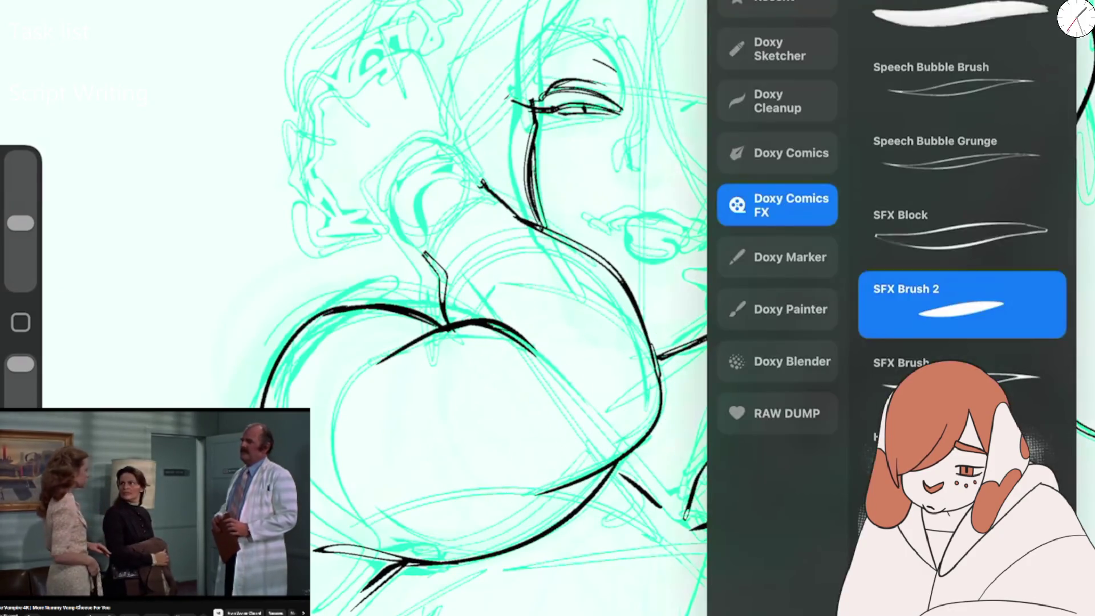
{"action": "left_click", "coordinate": [961, 304]}
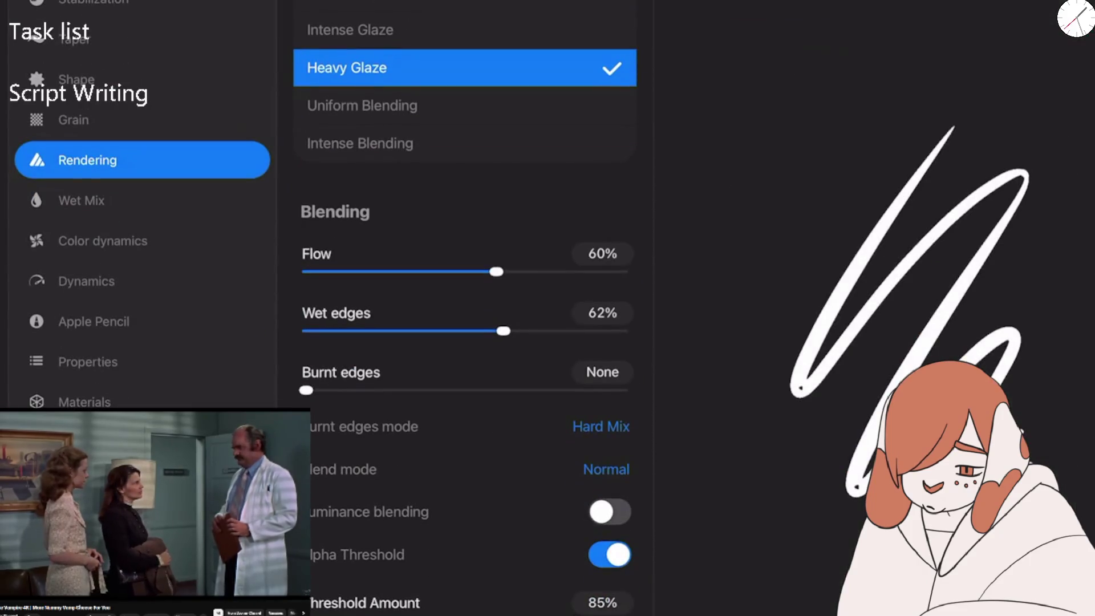
{"action": "mouse_move", "coordinate": [496, 271]}
{"action": "left_mouse_down"}
{"action": "mouse_move", "coordinate": [442, 272]}
{"action": "mouse_move", "coordinate": [623, 271]}
{"action": "left_mouse_up"}
{"action": "mouse_move", "coordinate": [827, 293]}
{"action": "left_mouse_down"}
{"action": "mouse_move", "coordinate": [741, 353]}
{"action": "mouse_move", "coordinate": [861, 507]}
{"action": "left_mouse_up"}
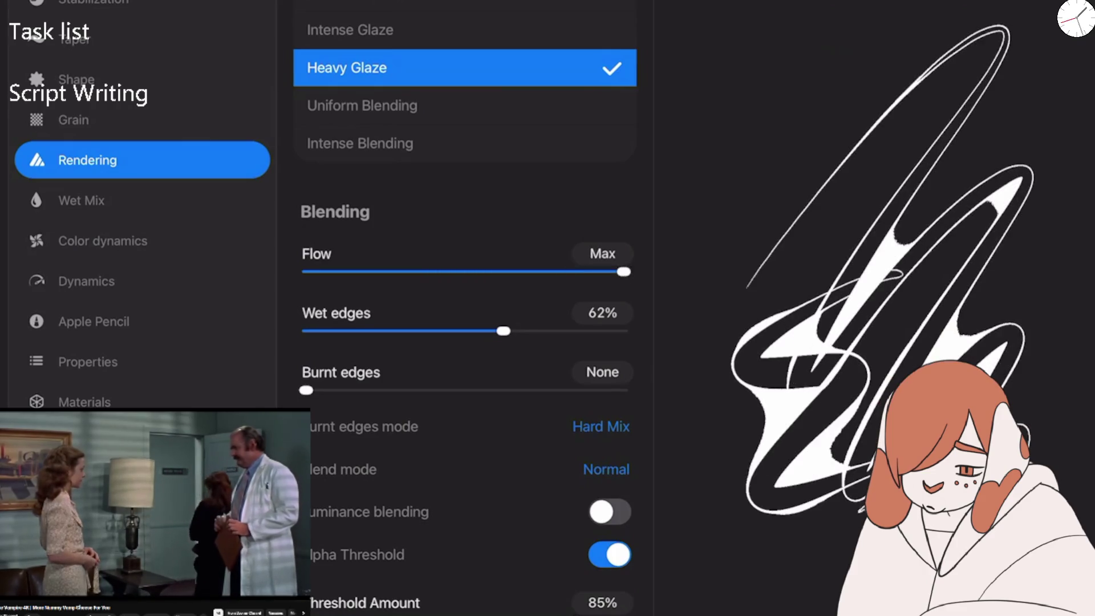
{"action": "left_click_drag", "start_coordinate": [901, 273], "coordinate": [844, 547]}
{"action": "left_click_drag", "start_coordinate": [624, 271], "coordinate": [569, 272]}
{"action": "mouse_move", "coordinate": [913, 188]}
{"action": "left_mouse_down"}
{"action": "mouse_move", "coordinate": [827, 240]}
{"action": "mouse_move", "coordinate": [1020, 325]}
{"action": "left_mouse_up"}
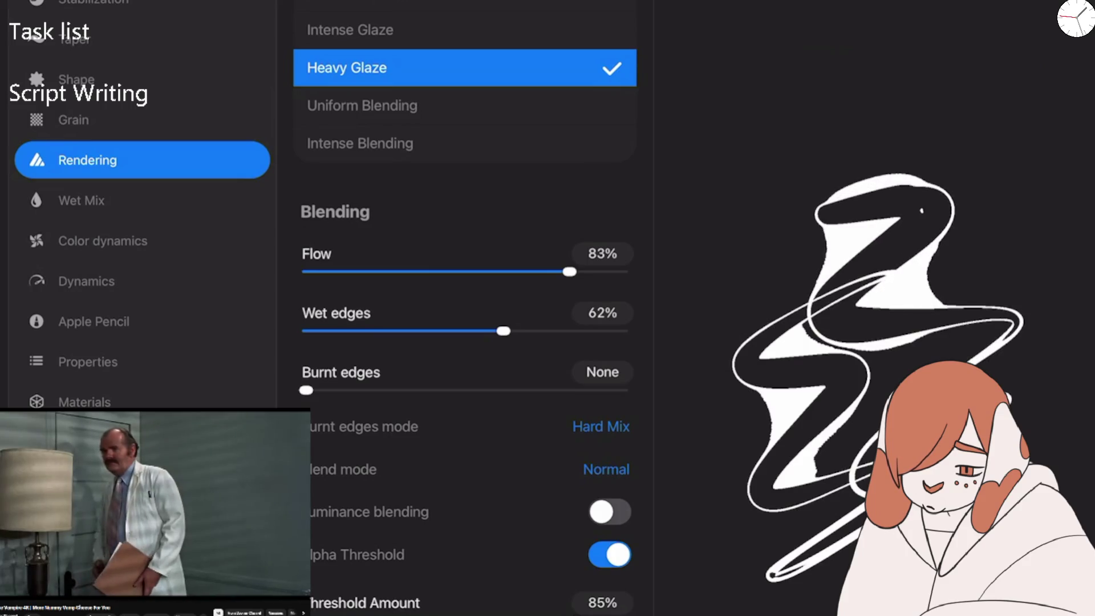
Raise Wet edges to 71%, lower Threshold Amount slightly and undo the stray 7-shaped stroke.
{"action": "left_click_drag", "start_coordinate": [502, 331], "coordinate": [531, 331]}
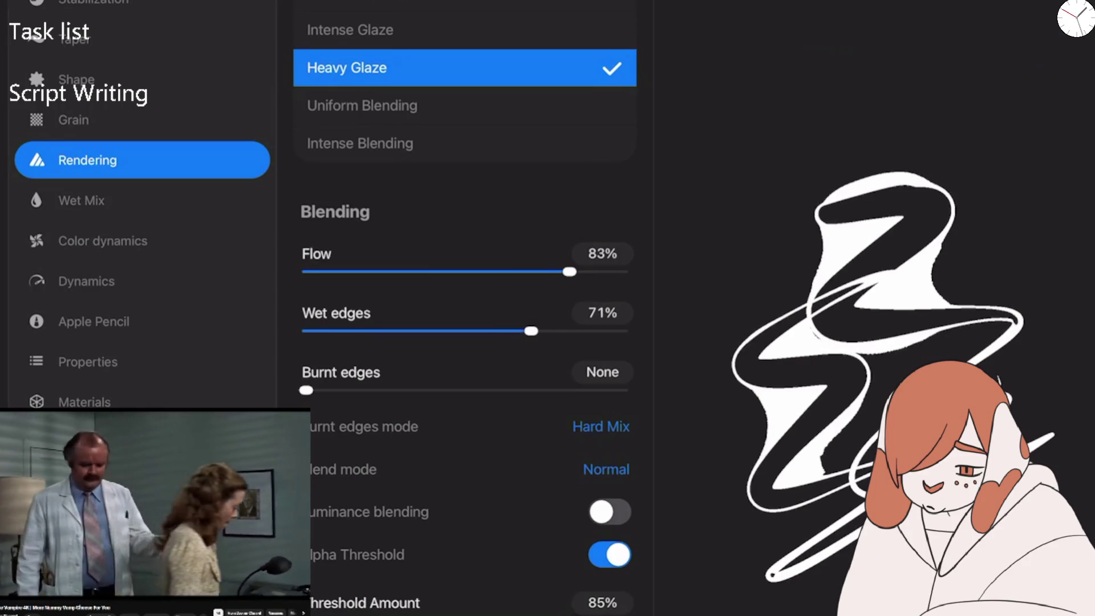
{"action": "left_click_drag", "start_coordinate": [575, 615], "coordinate": [568, 614]}
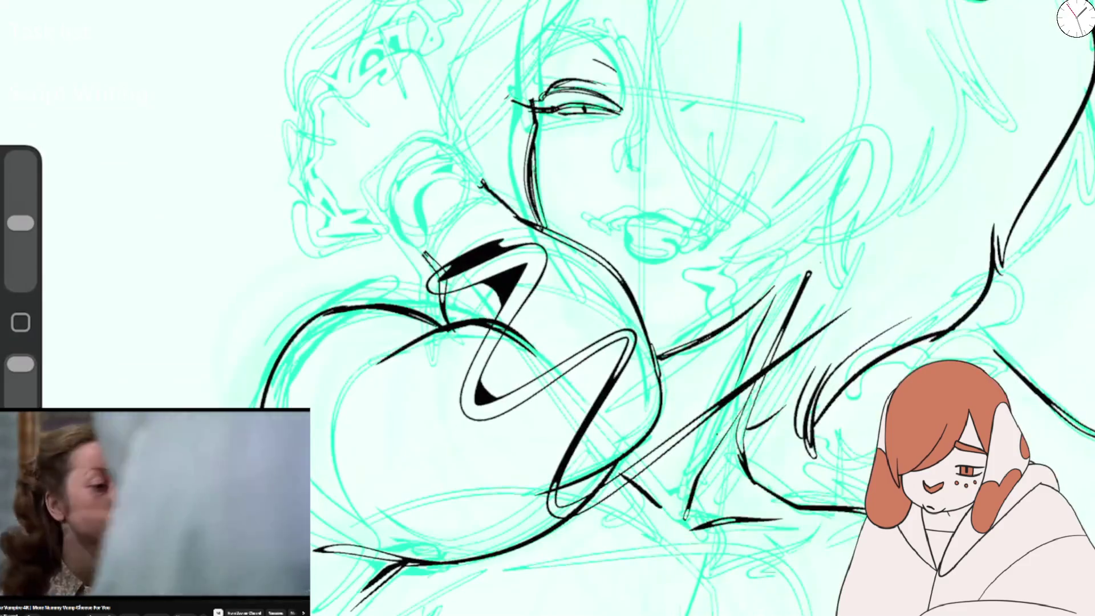
{"action": "key", "text": "ctrl+z"}
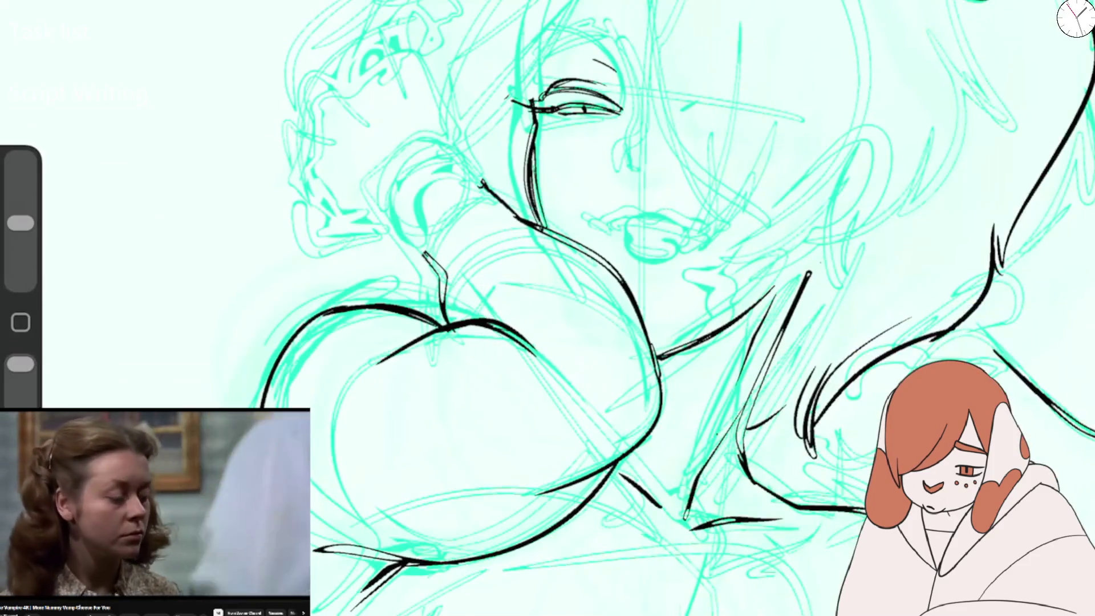
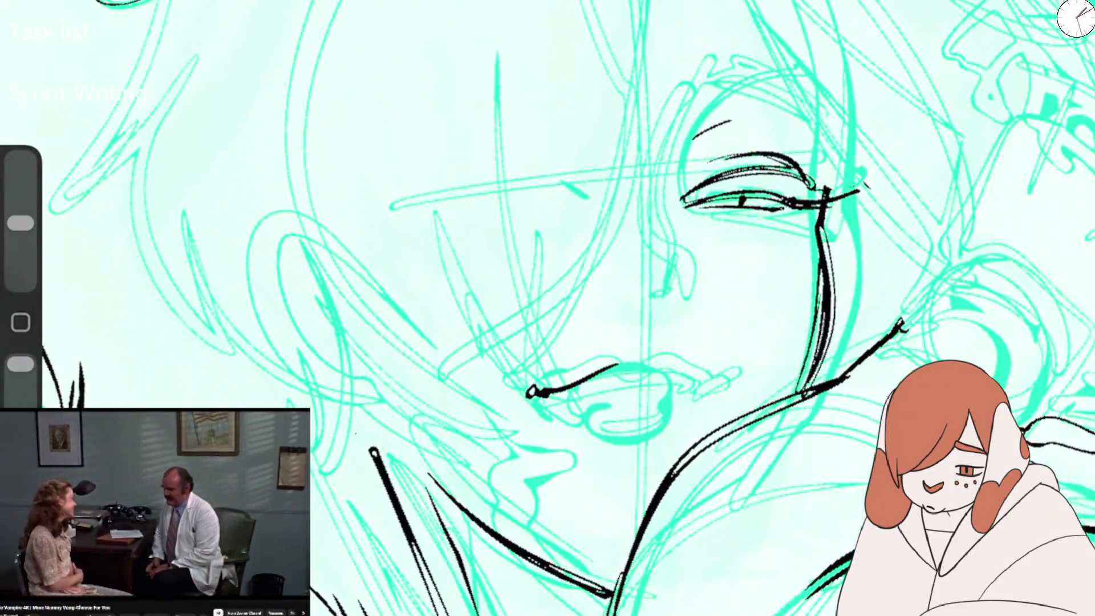
Ink the lower lip, a thinner wavy upper lip, the under-lip curve and mouth corner.
{"action": "left_click_drag", "start_coordinate": [653, 377], "coordinate": [712, 387]}
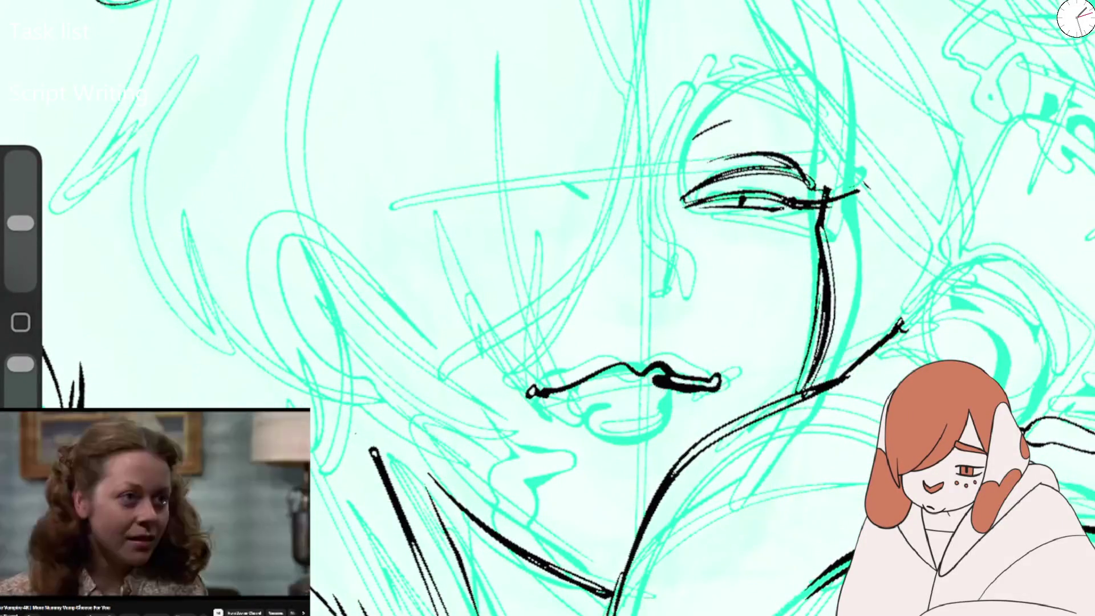
{"action": "left_click_drag", "start_coordinate": [568, 382], "coordinate": [633, 370]}
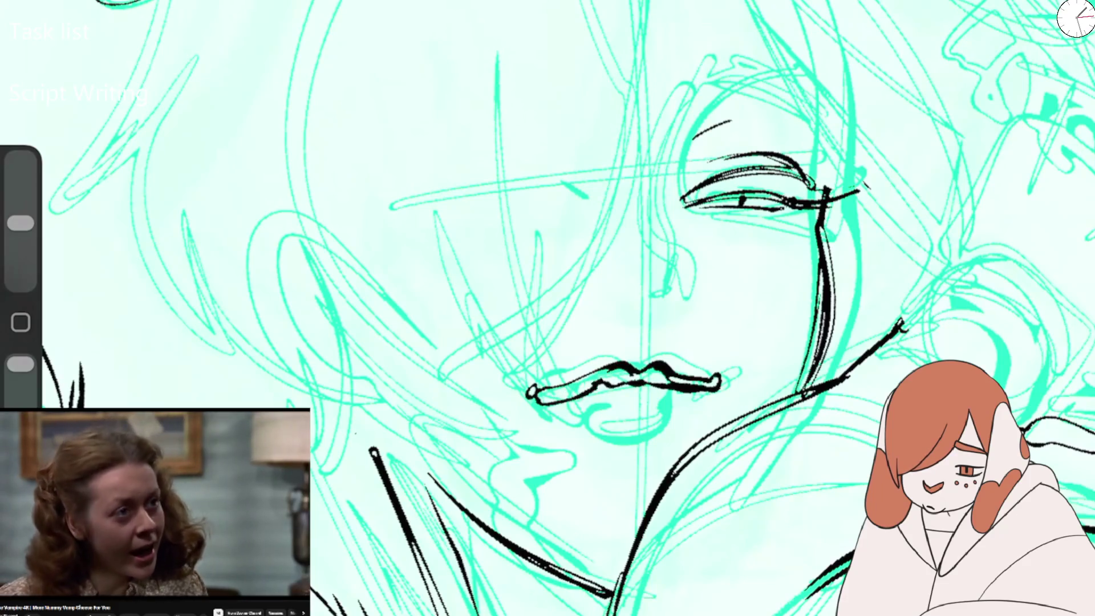
{"action": "left_click_drag", "start_coordinate": [562, 405], "coordinate": [699, 402]}
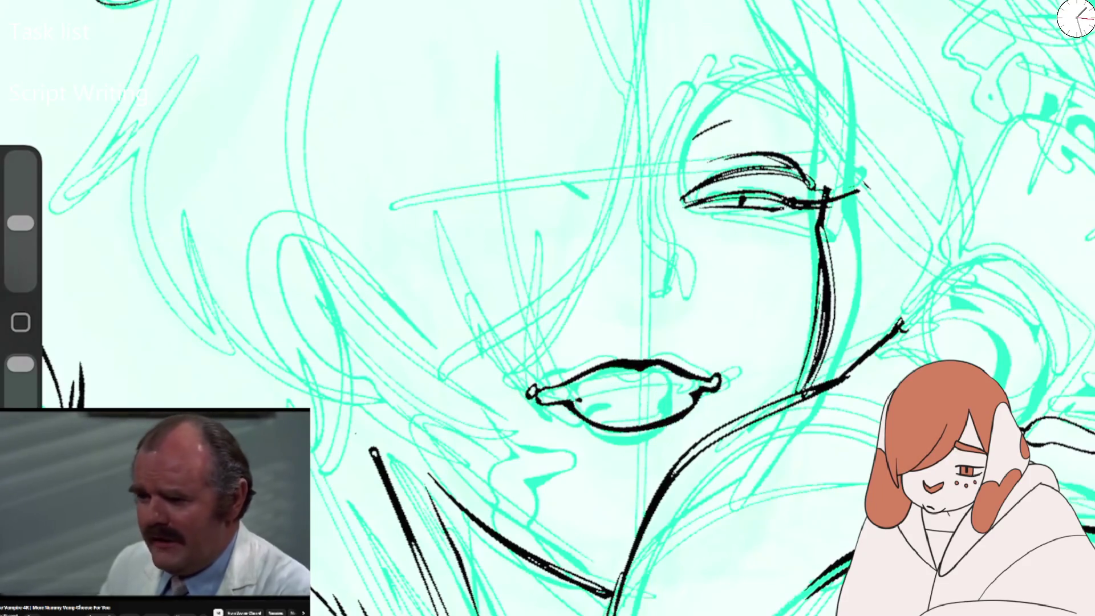
{"action": "left_click_drag", "start_coordinate": [526, 392], "coordinate": [548, 401]}
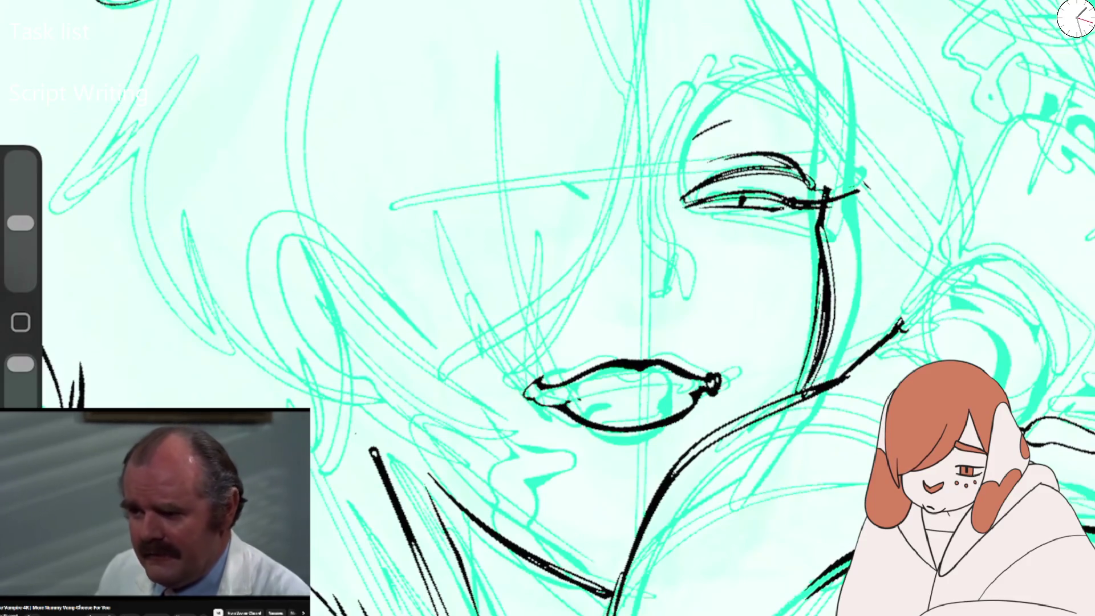
Ink the nose loop, the hooked nose bridge and the hair line beside the eye.
{"action": "left_click_drag", "start_coordinate": [617, 288], "coordinate": [633, 293]}
{"action": "left_click_drag", "start_coordinate": [664, 298], "coordinate": [656, 219]}
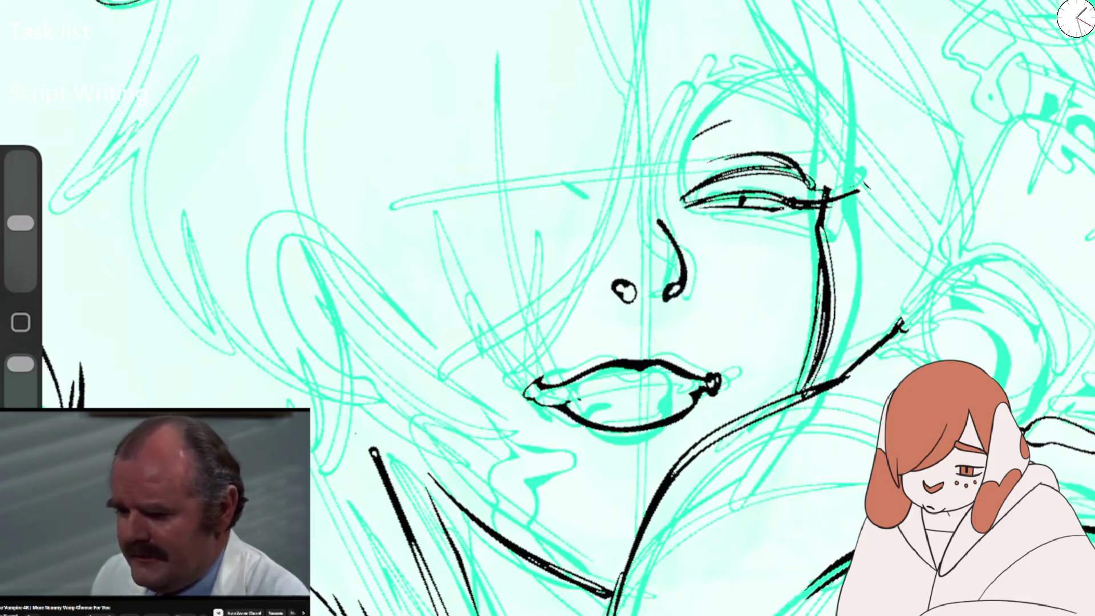
{"action": "mouse_move", "coordinate": [667, 285]}
{"action": "left_mouse_down"}
{"action": "mouse_move", "coordinate": [741, 67]}
{"action": "mouse_move", "coordinate": [764, 90]}
{"action": "left_mouse_up"}
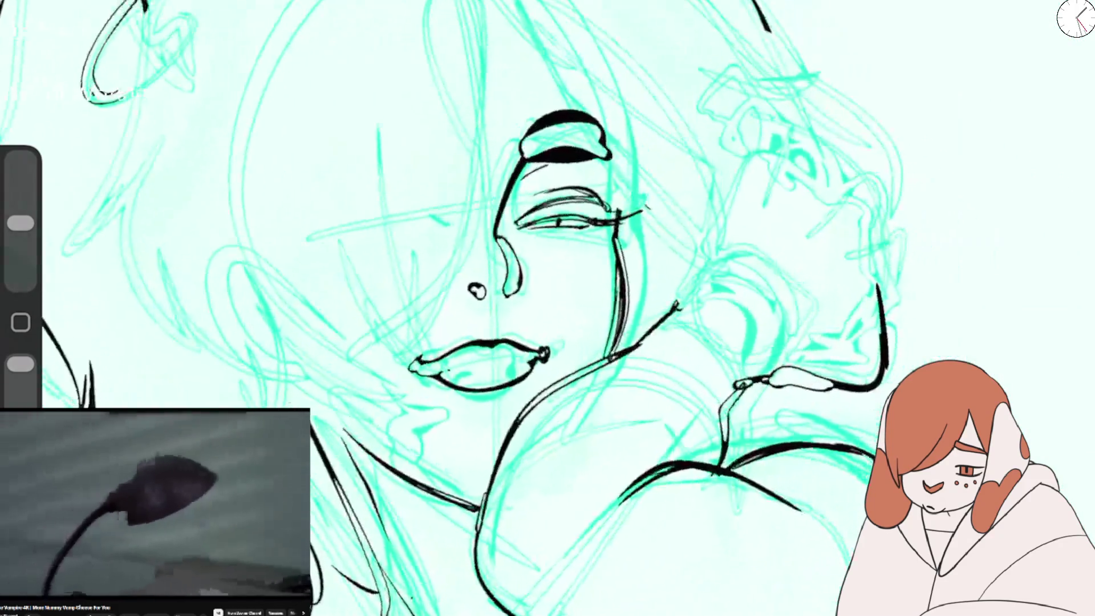
{"action": "left_click_drag", "start_coordinate": [500, 236], "coordinate": [515, 294]}
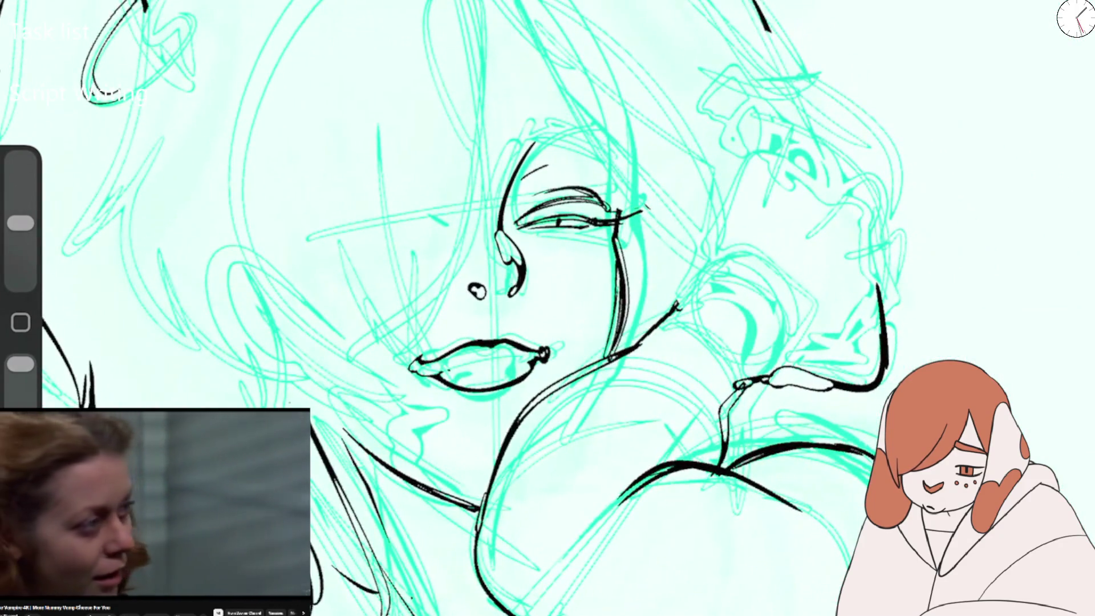
Ink the top hair loop, a long strand down the face, the lower jaw and left-side strands.
{"action": "mouse_move", "coordinate": [532, 139]}
{"action": "left_mouse_down"}
{"action": "mouse_move", "coordinate": [593, 137]}
{"action": "mouse_move", "coordinate": [615, 153]}
{"action": "left_mouse_up"}
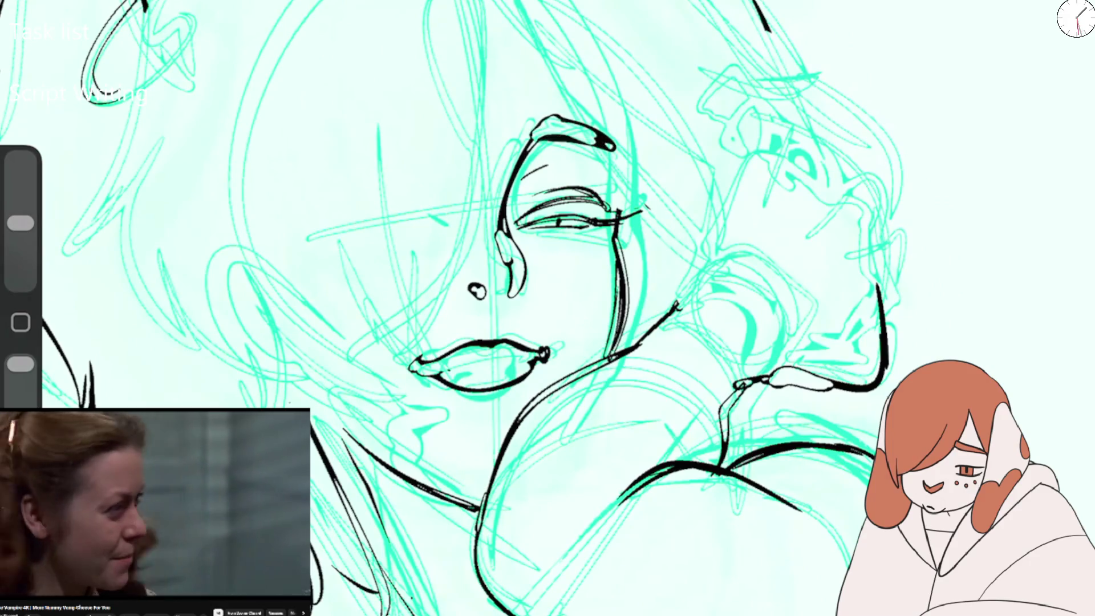
{"action": "left_click_drag", "start_coordinate": [485, 65], "coordinate": [397, 345]}
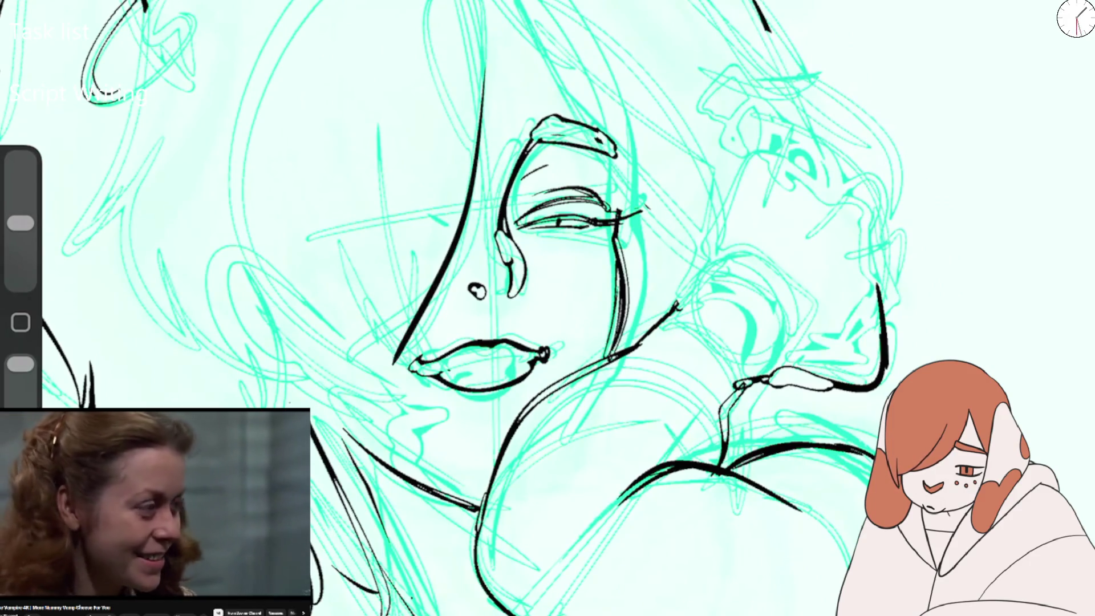
{"action": "left_click_drag", "start_coordinate": [400, 271], "coordinate": [415, 408]}
{"action": "mouse_move", "coordinate": [142, 11]}
{"action": "left_mouse_down"}
{"action": "mouse_move", "coordinate": [77, 231]}
{"action": "mouse_move", "coordinate": [99, 274]}
{"action": "left_mouse_up"}
{"action": "left_click_drag", "start_coordinate": [114, 220], "coordinate": [120, 288]}
{"action": "left_click_drag", "start_coordinate": [128, 197], "coordinate": [151, 345]}
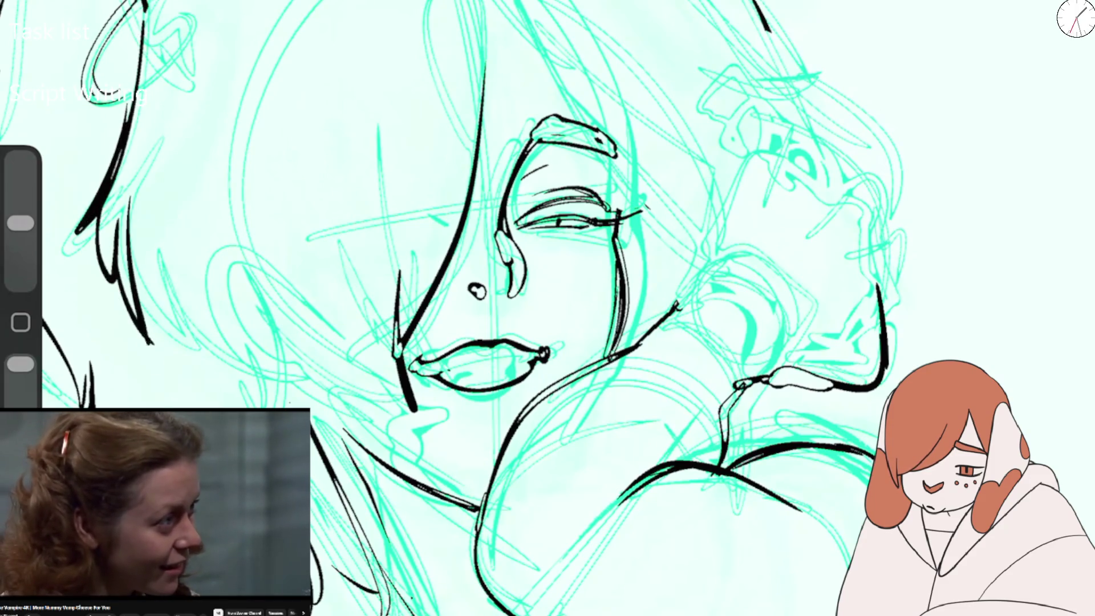
Ink the left strand tips, the jaw and hair below the lips, and the forehead hair.
{"action": "left_click_drag", "start_coordinate": [131, 291], "coordinate": [165, 406]}
{"action": "left_click_drag", "start_coordinate": [180, 353], "coordinate": [165, 406]}
{"action": "left_click_drag", "start_coordinate": [337, 388], "coordinate": [412, 433]}
{"action": "left_click_drag", "start_coordinate": [368, 362], "coordinate": [413, 431]}
{"action": "left_click_drag", "start_coordinate": [416, 406], "coordinate": [447, 419]}
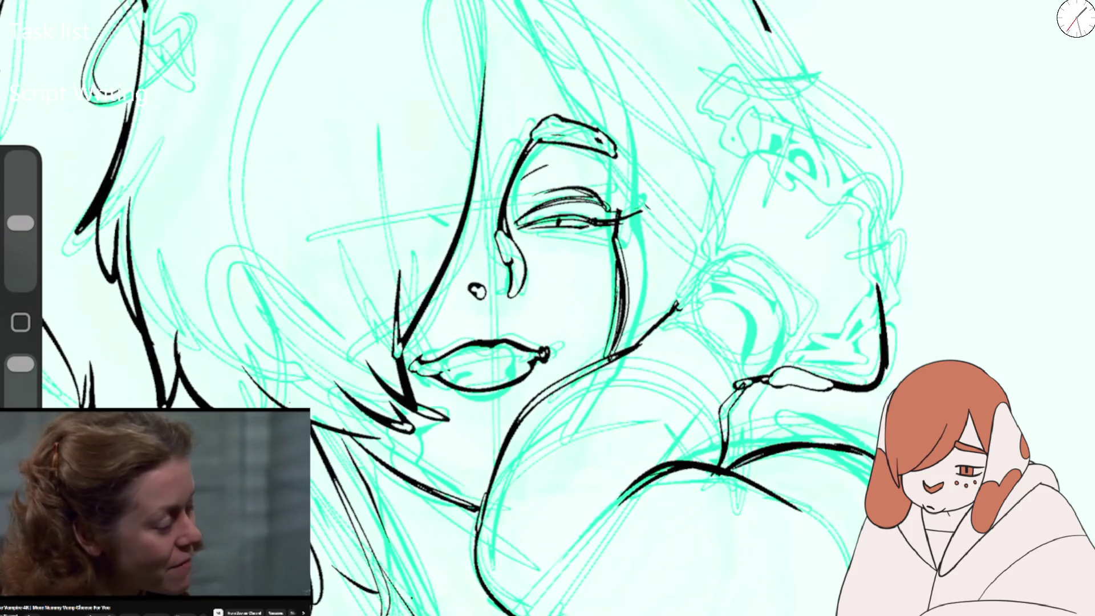
{"action": "mouse_move", "coordinate": [474, 6]}
{"action": "left_mouse_down"}
{"action": "mouse_move", "coordinate": [628, 111]}
{"action": "mouse_move", "coordinate": [636, 174]}
{"action": "left_mouse_up"}
{"action": "left_click_drag", "start_coordinate": [588, 68], "coordinate": [618, 251]}
{"action": "scroll", "coordinate": [548, 308], "scroll_direction": "down", "scroll_amount": 5}
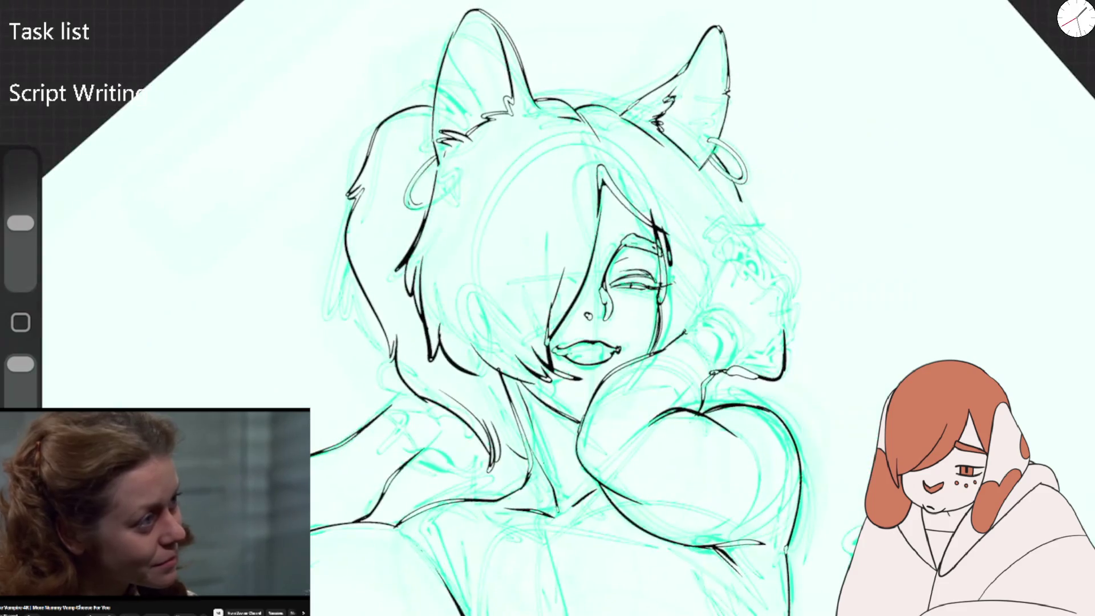
Ink the arc and outline across the top of the head.
{"action": "scroll", "coordinate": [547, 308], "scroll_direction": "up", "scroll_amount": 3}
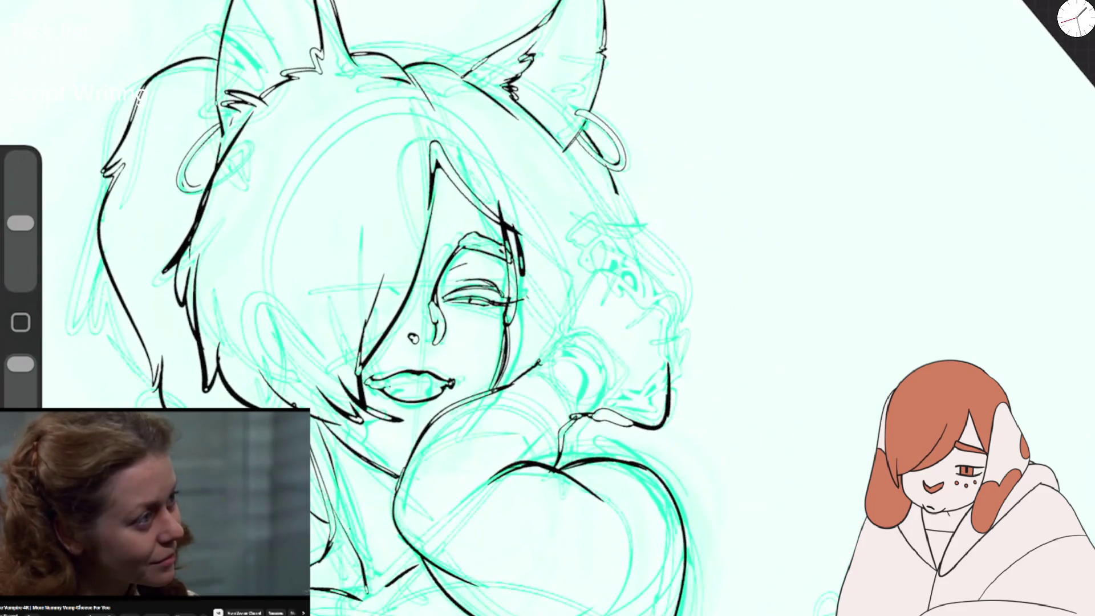
{"action": "left_click_drag", "start_coordinate": [238, 169], "coordinate": [413, 90]}
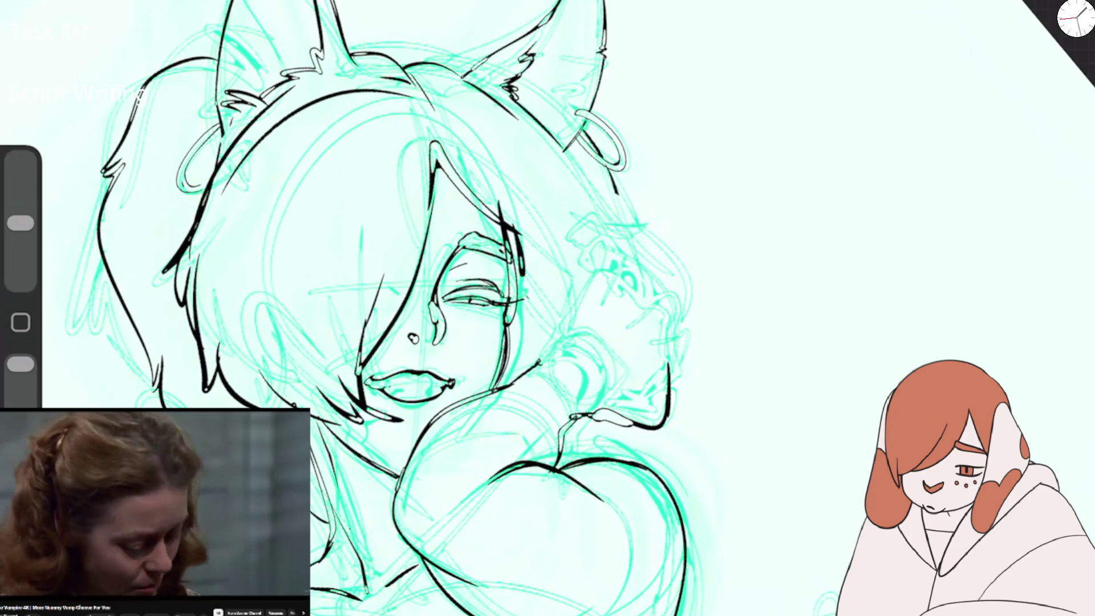
{"action": "left_click_drag", "start_coordinate": [328, 54], "coordinate": [582, 171]}
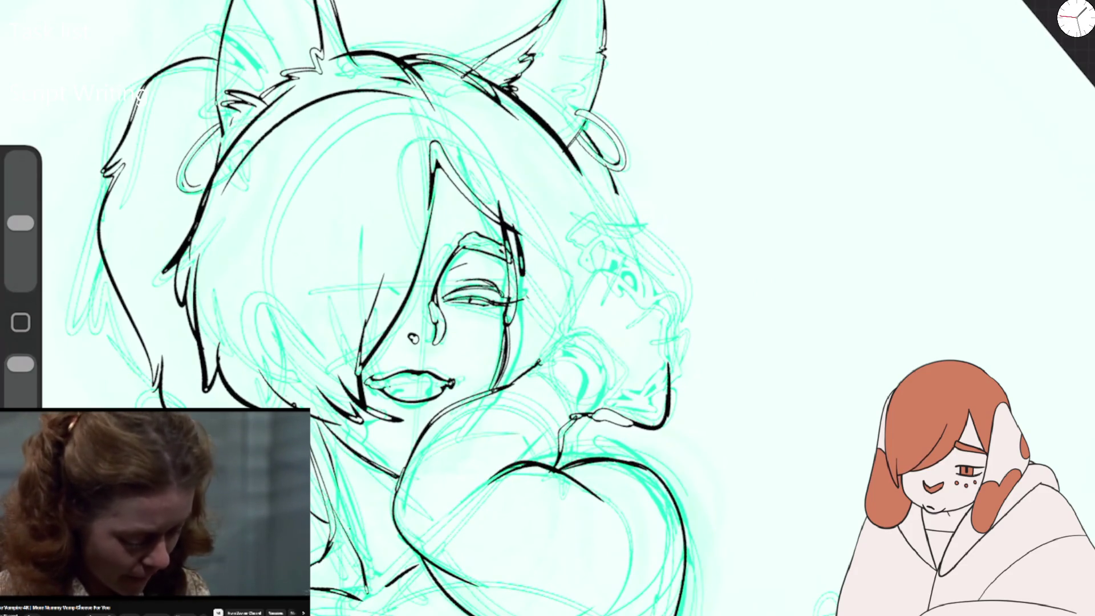
Flip the canvas horizontally via Actions > Canvas.
{"action": "left_click", "coordinate": [34, 11]}
{"action": "left_click", "coordinate": [122, 328]}
{"action": "left_click", "coordinate": [570, 342]}
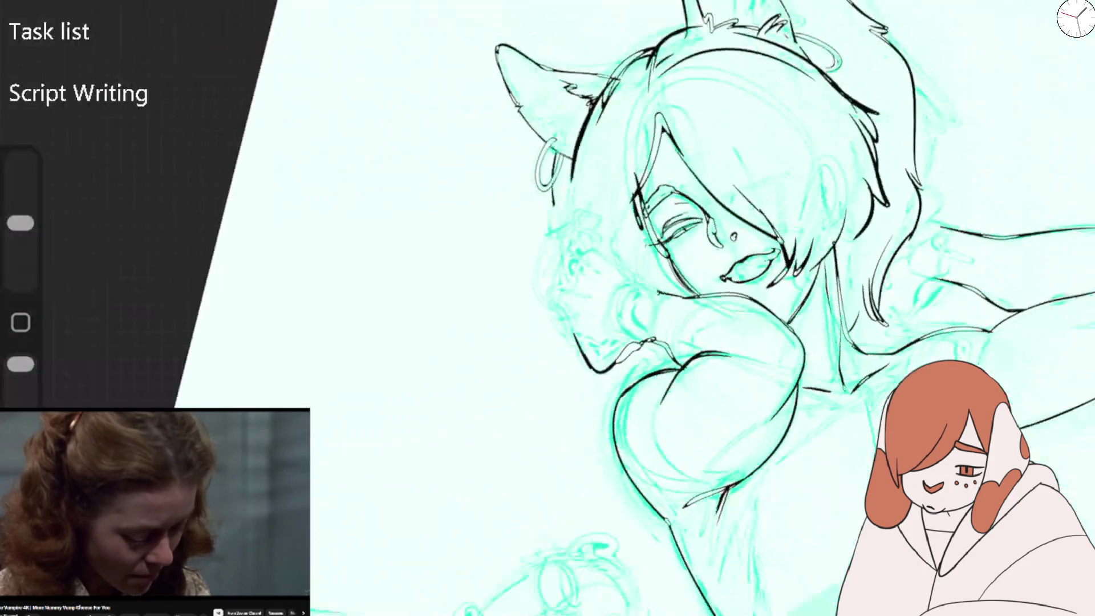
Ink the left hair edge, a left strand and the face contour from cheek to hand.
{"action": "scroll", "coordinate": [627, 285], "scroll_direction": "up", "scroll_amount": 3}
{"action": "left_click_drag", "start_coordinate": [573, 54], "coordinate": [475, 184]}
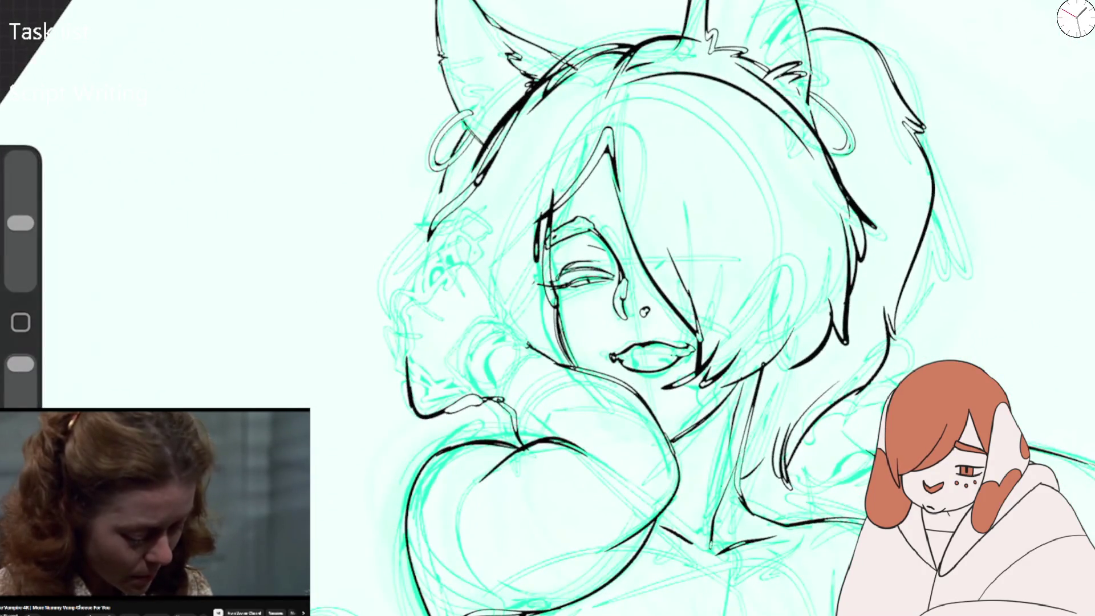
{"action": "left_click_drag", "start_coordinate": [413, 267], "coordinate": [485, 254]}
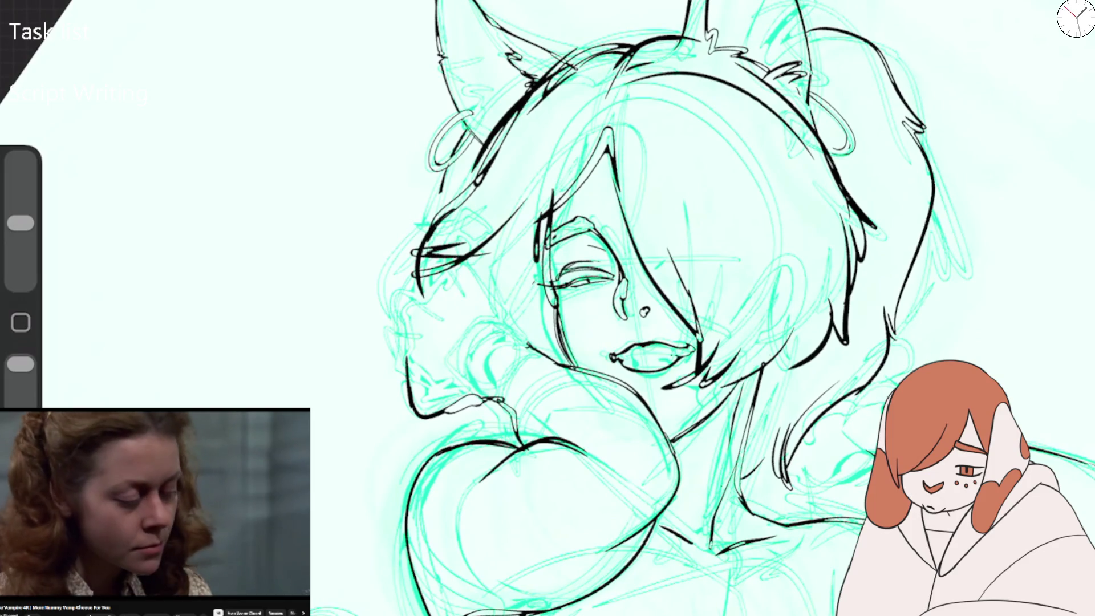
{"action": "left_click_drag", "start_coordinate": [402, 348], "coordinate": [428, 400]}
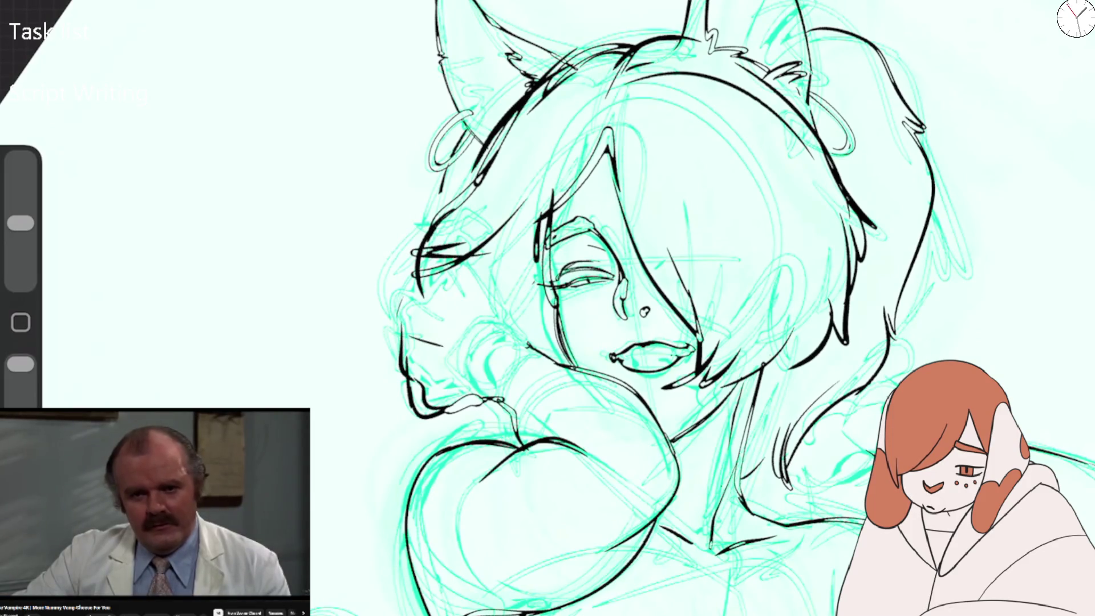
{"action": "left_click_drag", "start_coordinate": [416, 286], "coordinate": [407, 371]}
{"action": "mouse_move", "coordinate": [468, 258]}
{"action": "left_mouse_down"}
{"action": "mouse_move", "coordinate": [525, 319]}
{"action": "mouse_move", "coordinate": [496, 419]}
{"action": "left_mouse_up"}
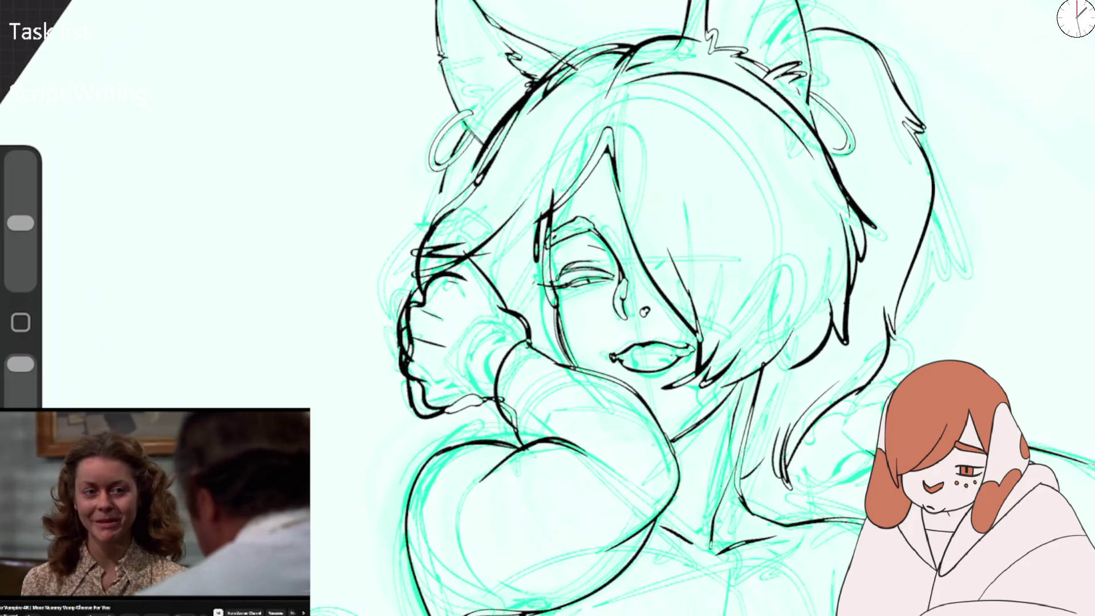
Ink more hair strands on the left of the head and a short curve on the right.
{"action": "left_click_drag", "start_coordinate": [547, 205], "coordinate": [402, 272]}
{"action": "left_click_drag", "start_coordinate": [556, 165], "coordinate": [467, 273]}
{"action": "left_click_drag", "start_coordinate": [516, 120], "coordinate": [422, 262]}
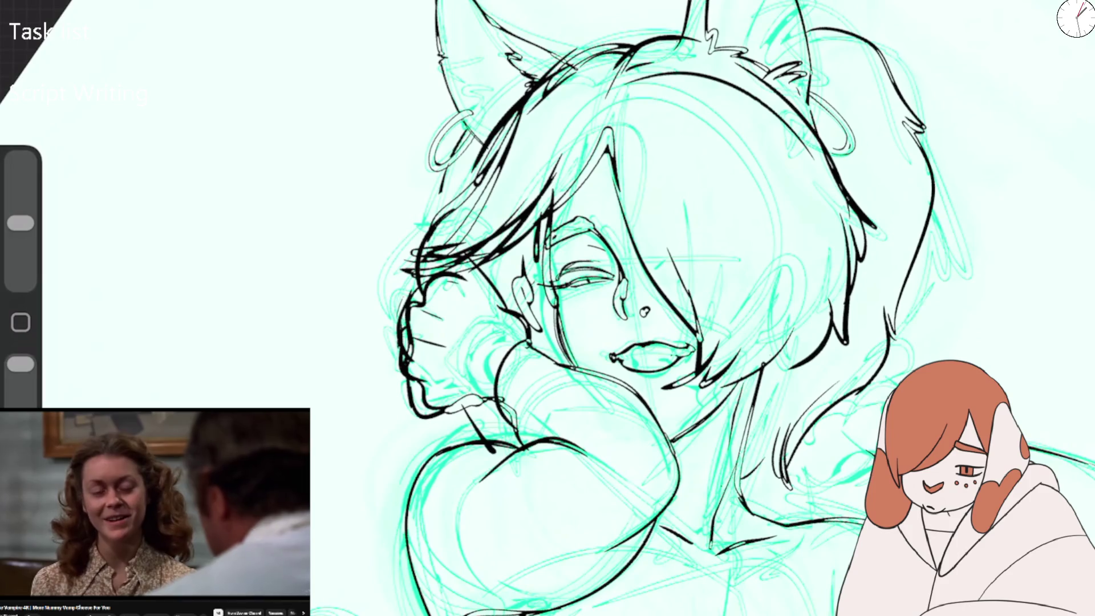
{"action": "left_click_drag", "start_coordinate": [864, 448], "coordinate": [798, 487]}
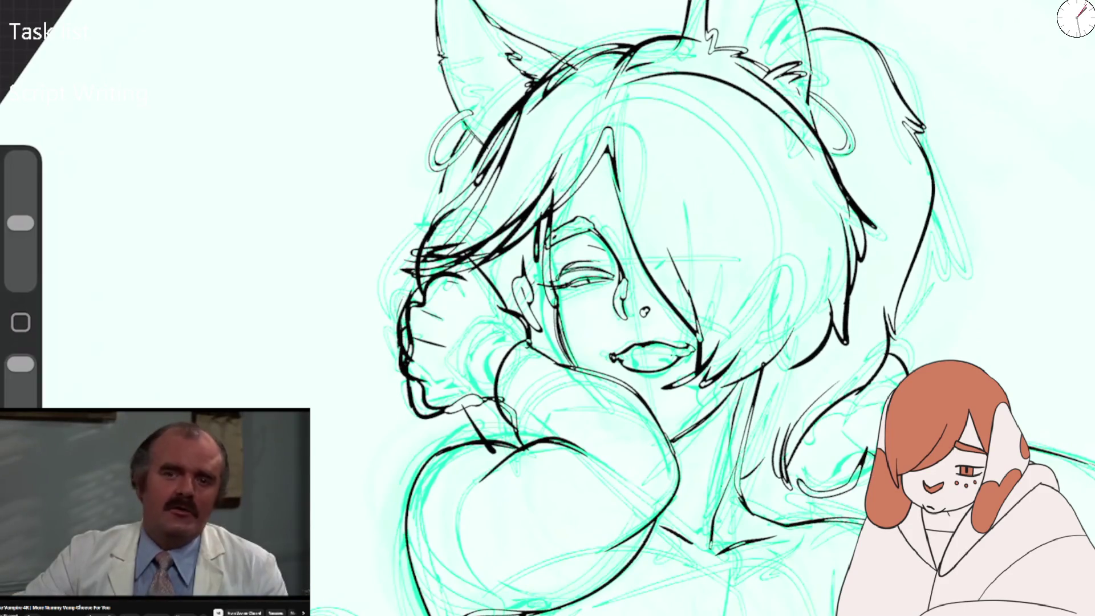
{"action": "scroll", "coordinate": [570, 308], "scroll_direction": "down", "scroll_amount": 5}
Flip the canvas back horizontally.
{"action": "scroll", "coordinate": [570, 308], "scroll_direction": "down", "scroll_amount": 5}
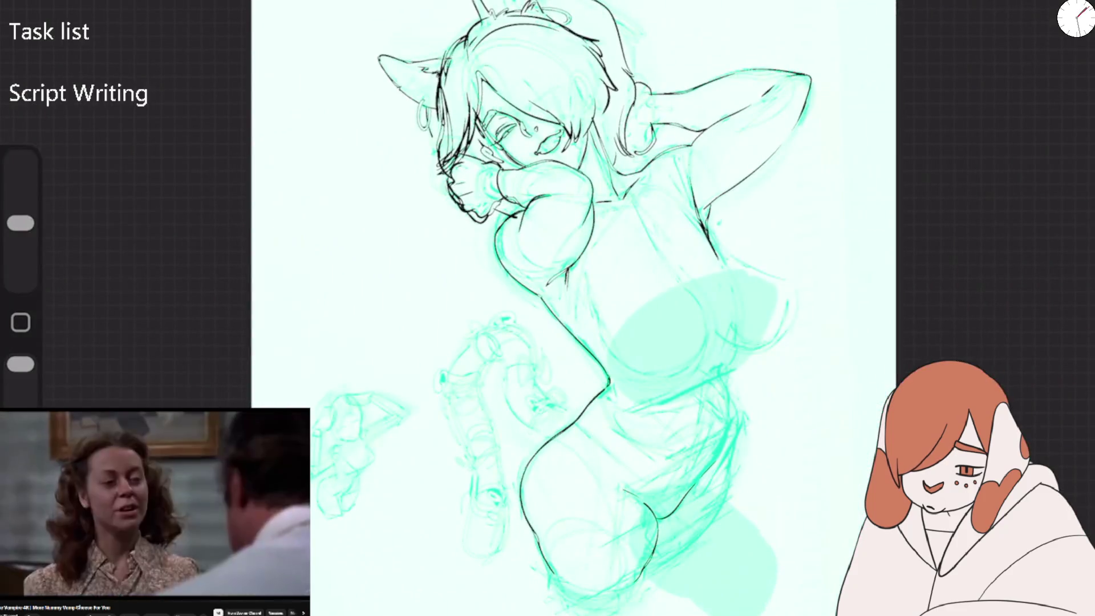
{"action": "scroll", "coordinate": [570, 308], "scroll_direction": "up", "scroll_amount": 5}
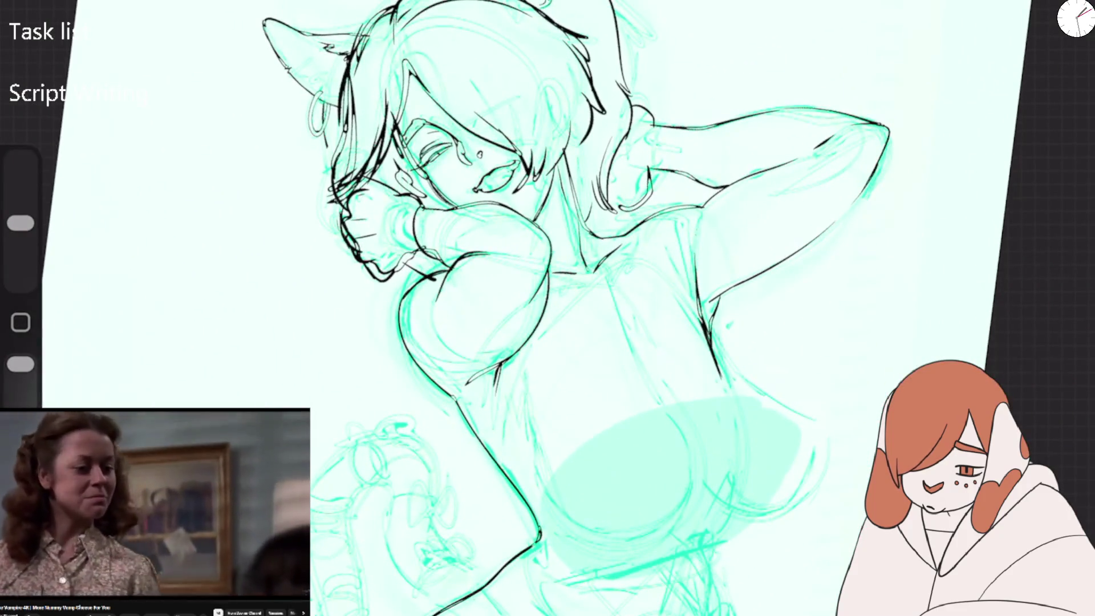
{"action": "scroll", "coordinate": [627, 308], "scroll_direction": "up", "scroll_amount": 3}
{"action": "left_click", "coordinate": [68, 11]}
{"action": "left_click", "coordinate": [85, 320]}
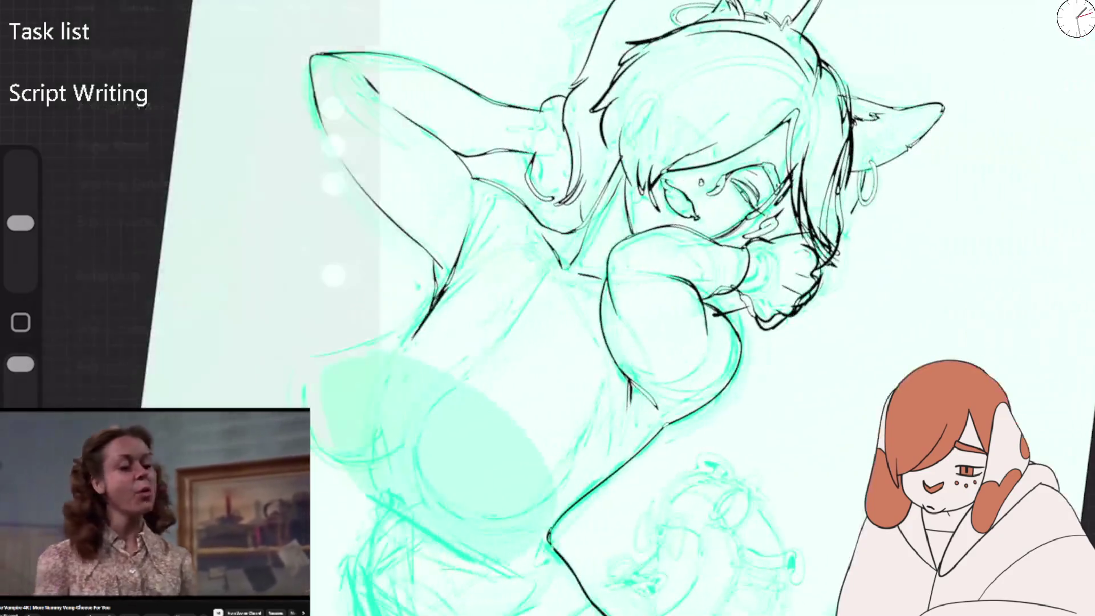
Erase the hair strands over the fist and the old fist outline.
{"action": "scroll", "coordinate": [547, 308], "scroll_direction": "up", "scroll_amount": 3}
{"action": "left_click_drag", "start_coordinate": [20, 223], "coordinate": [21, 201]}
{"action": "mouse_move", "coordinate": [613, 139]}
{"action": "left_mouse_down"}
{"action": "mouse_move", "coordinate": [622, 183]}
{"action": "mouse_move", "coordinate": [664, 214]}
{"action": "left_mouse_up"}
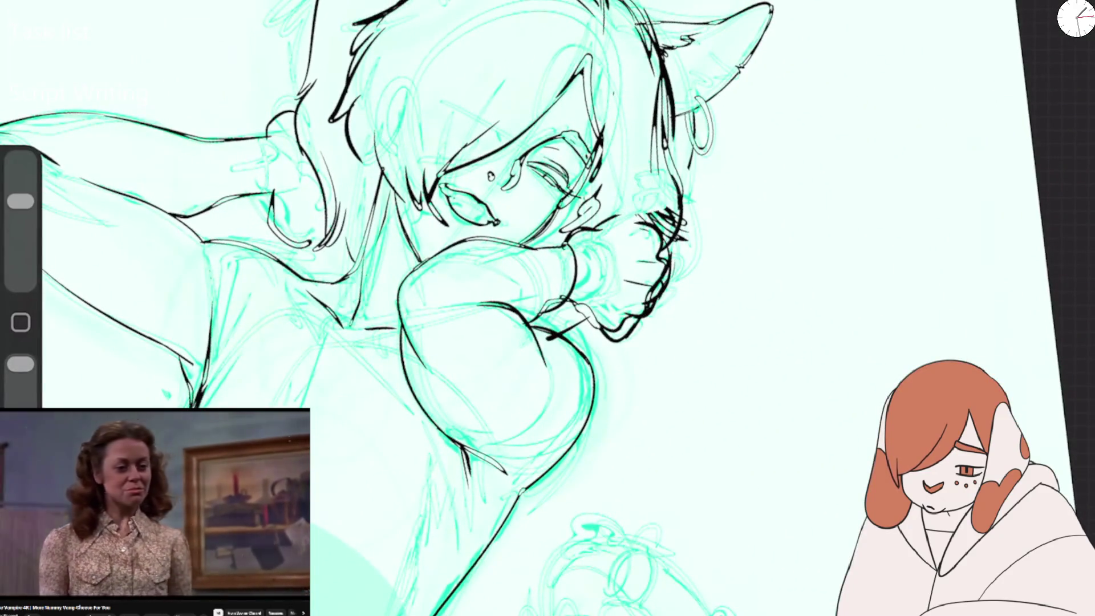
{"action": "left_click_drag", "start_coordinate": [667, 171], "coordinate": [681, 254]}
{"action": "left_click_drag", "start_coordinate": [664, 74], "coordinate": [670, 168]}
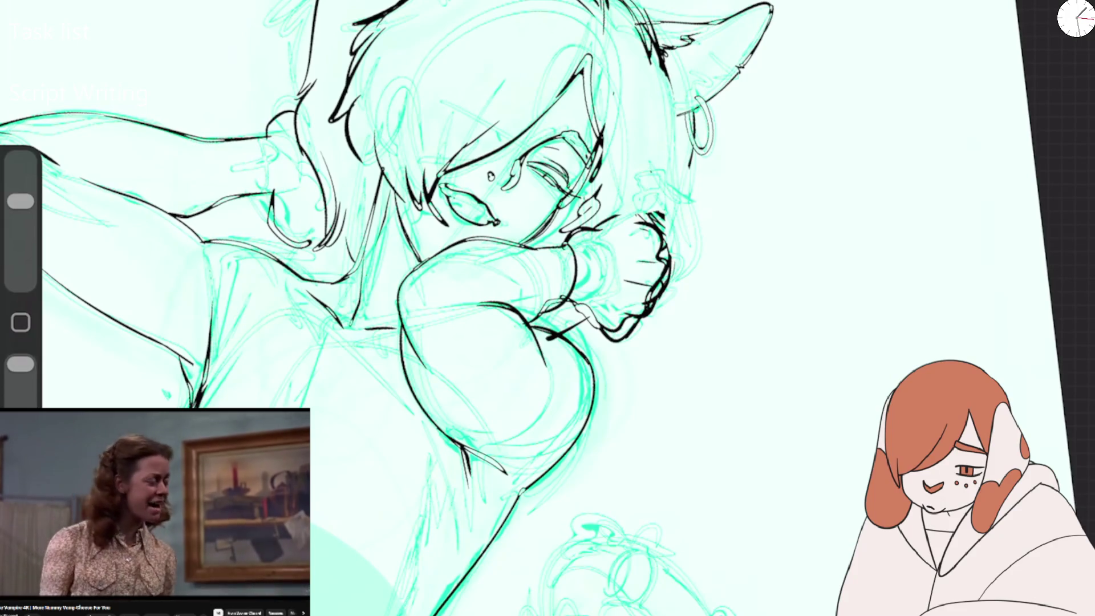
{"action": "left_click_drag", "start_coordinate": [656, 214], "coordinate": [616, 330]}
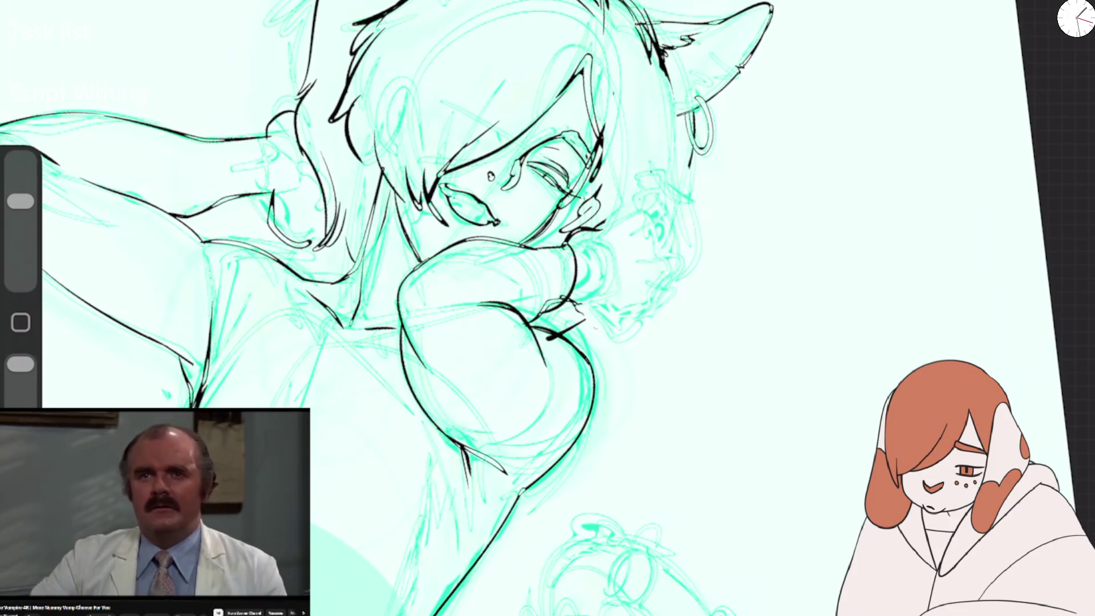
Redraw the fist outline in black, plus the right hair outline and left face line.
{"action": "left_click_drag", "start_coordinate": [21, 201], "coordinate": [21, 222]}
{"action": "left_click_drag", "start_coordinate": [627, 220], "coordinate": [575, 308]}
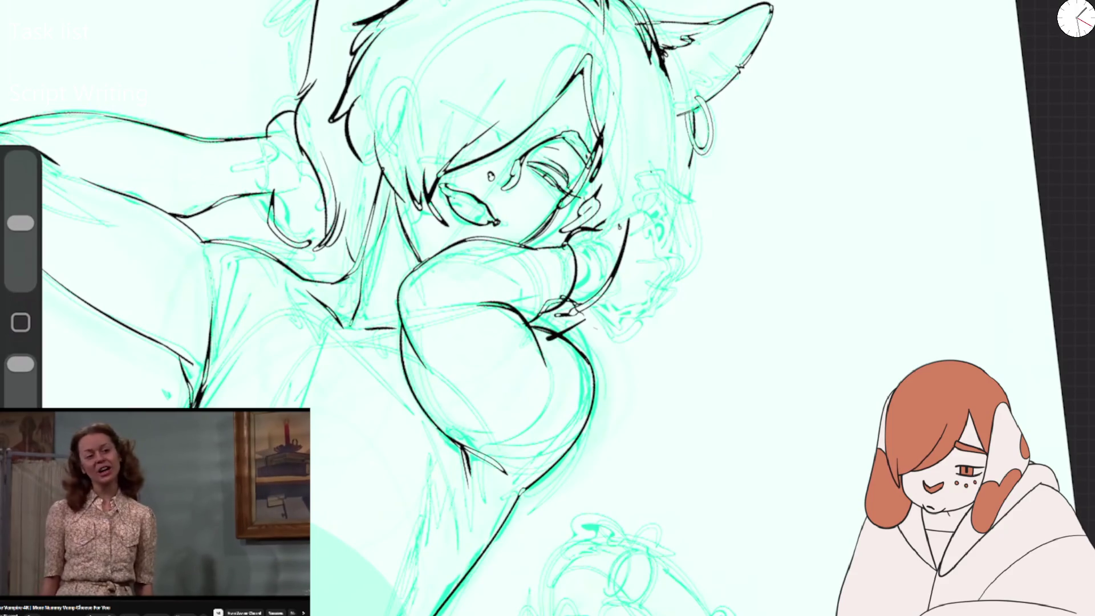
{"action": "left_click_drag", "start_coordinate": [661, 76], "coordinate": [666, 261]}
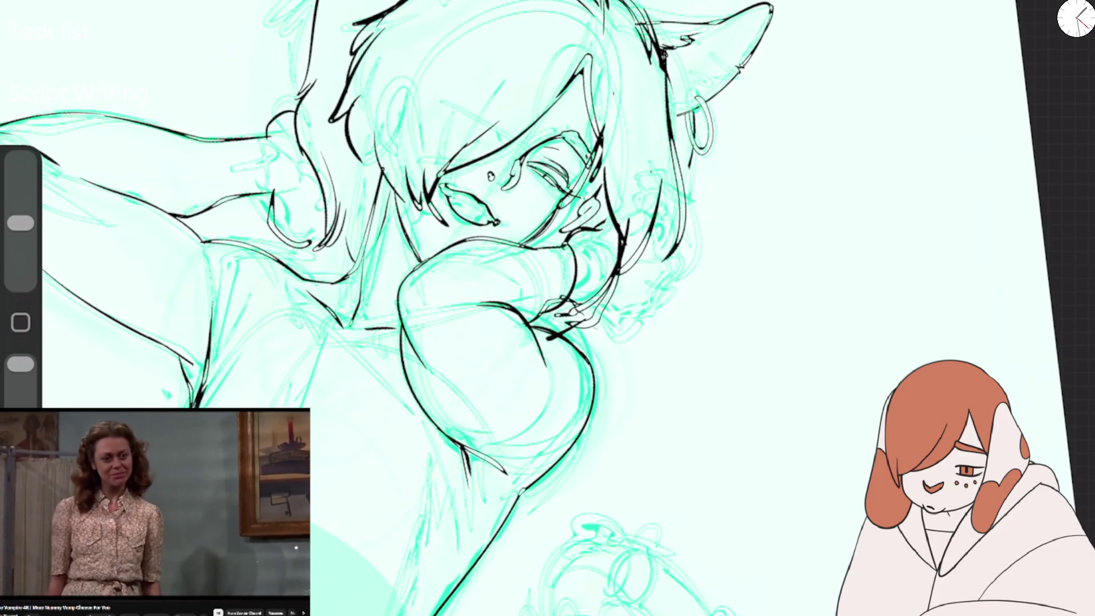
{"action": "mouse_move", "coordinate": [381, 147]}
{"action": "left_mouse_down"}
{"action": "mouse_move", "coordinate": [350, 249]}
{"action": "mouse_move", "coordinate": [398, 285]}
{"action": "left_mouse_up"}
Ink long hair strands beside the face, a line down the face, the jawline and mouth corner.
{"action": "left_click_drag", "start_coordinate": [663, 231], "coordinate": [653, 390]}
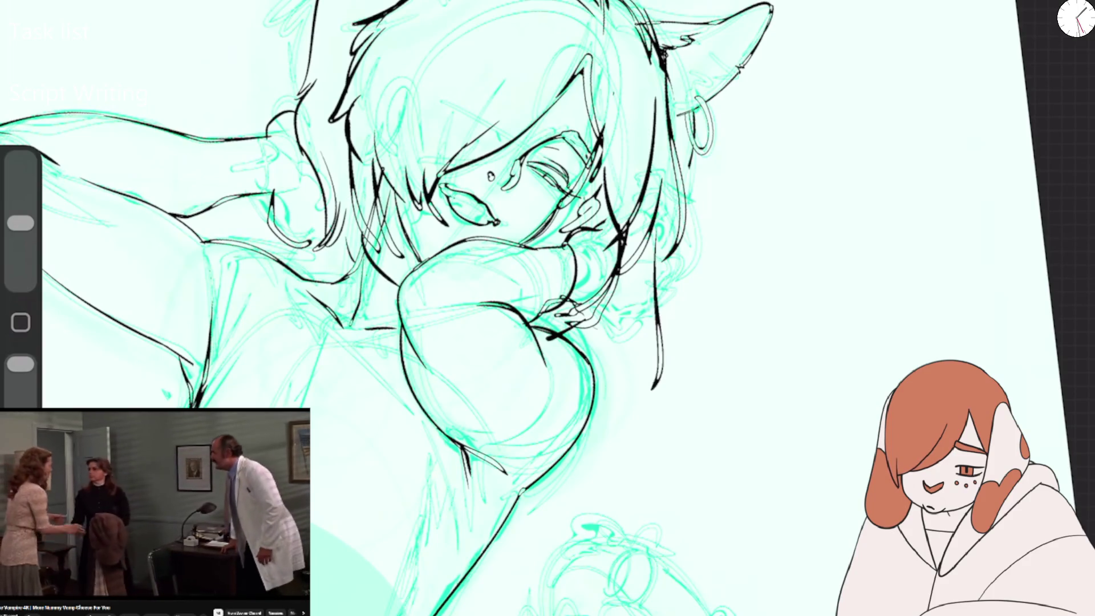
{"action": "left_click_drag", "start_coordinate": [353, 142], "coordinate": [333, 270]}
{"action": "left_click_drag", "start_coordinate": [320, 178], "coordinate": [297, 246]}
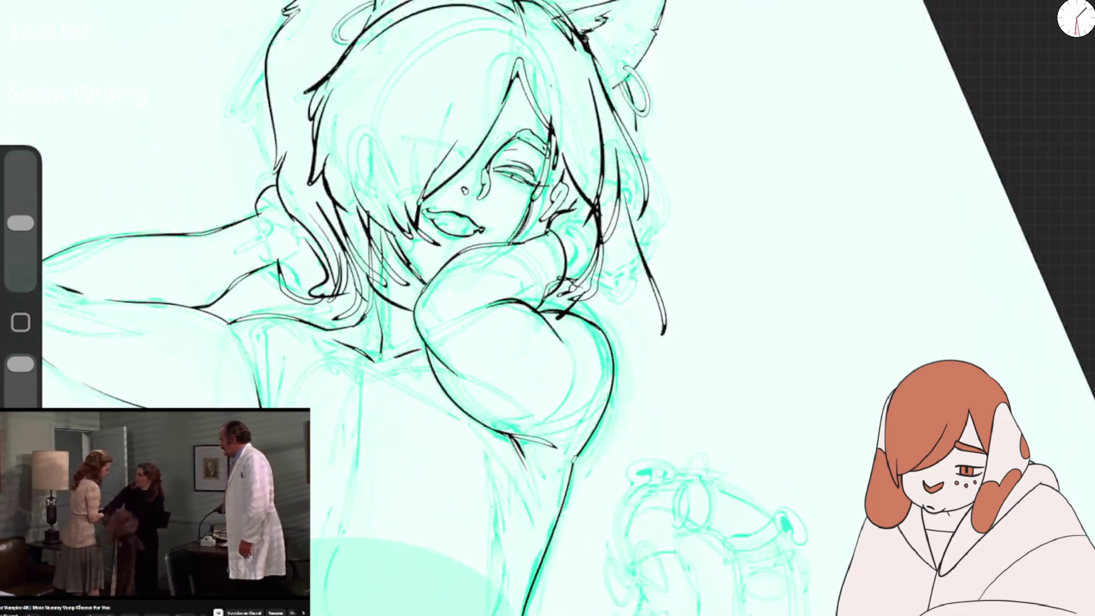
{"action": "left_click_drag", "start_coordinate": [413, 147], "coordinate": [438, 318]}
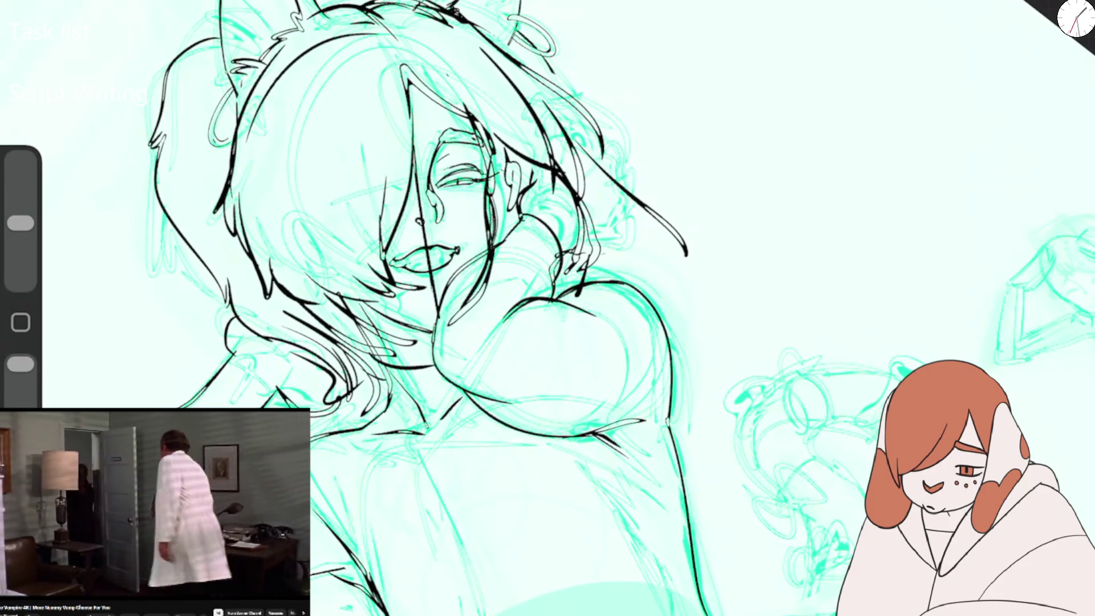
{"action": "left_click_drag", "start_coordinate": [486, 262], "coordinate": [435, 327]}
{"action": "left_click_drag", "start_coordinate": [399, 259], "coordinate": [376, 256]}
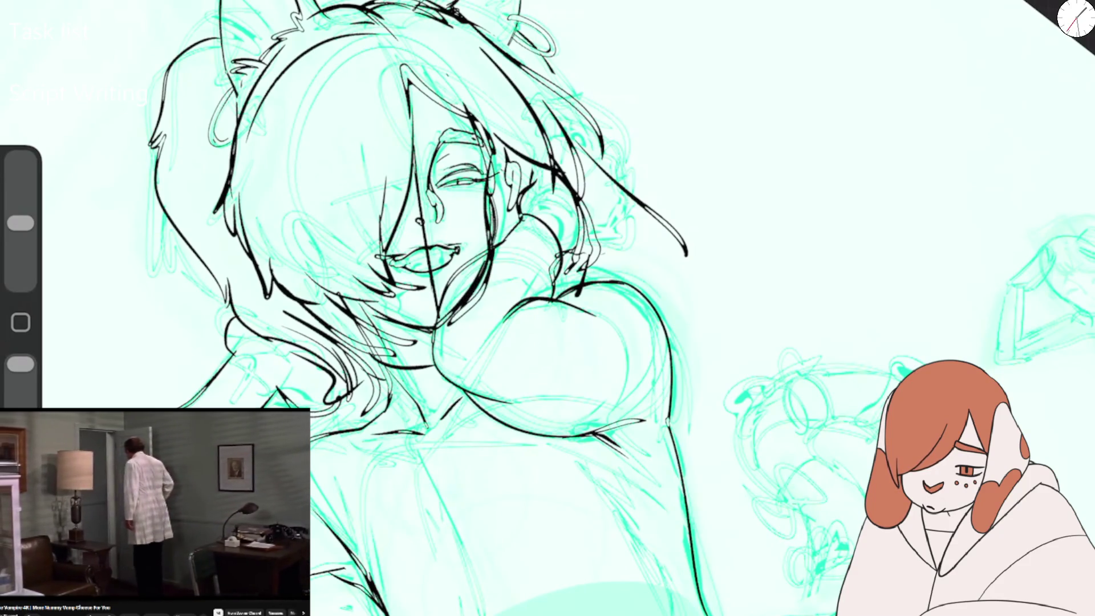
Ink left-side hair strands, the top of the hair and ears, and the ear curls and headband arc.
{"action": "left_click_drag", "start_coordinate": [237, 77], "coordinate": [265, 263]}
{"action": "left_click_drag", "start_coordinate": [235, 103], "coordinate": [233, 279]}
{"action": "mouse_move", "coordinate": [224, 57]}
{"action": "left_mouse_down"}
{"action": "mouse_move", "coordinate": [245, 3]}
{"action": "mouse_move", "coordinate": [331, 17]}
{"action": "left_mouse_up"}
{"action": "left_click_drag", "start_coordinate": [485, 3], "coordinate": [402, 43]}
{"action": "mouse_move", "coordinate": [419, 23]}
{"action": "left_mouse_down"}
{"action": "mouse_move", "coordinate": [268, 66]}
{"action": "mouse_move", "coordinate": [237, 103]}
{"action": "mouse_move", "coordinate": [251, 7]}
{"action": "left_mouse_up"}
{"action": "left_click_drag", "start_coordinate": [297, 41], "coordinate": [521, 80]}
{"action": "left_click_drag", "start_coordinate": [359, 20], "coordinate": [399, 57]}
Ink the remaining top and right hair strands and the long hair arc from head to chin.
{"action": "left_click_drag", "start_coordinate": [402, 32], "coordinate": [422, 142]}
{"action": "left_click_drag", "start_coordinate": [257, 86], "coordinate": [391, 257]}
{"action": "left_click_drag", "start_coordinate": [291, 40], "coordinate": [350, 12]}
{"action": "left_click_drag", "start_coordinate": [465, 39], "coordinate": [512, 242]}
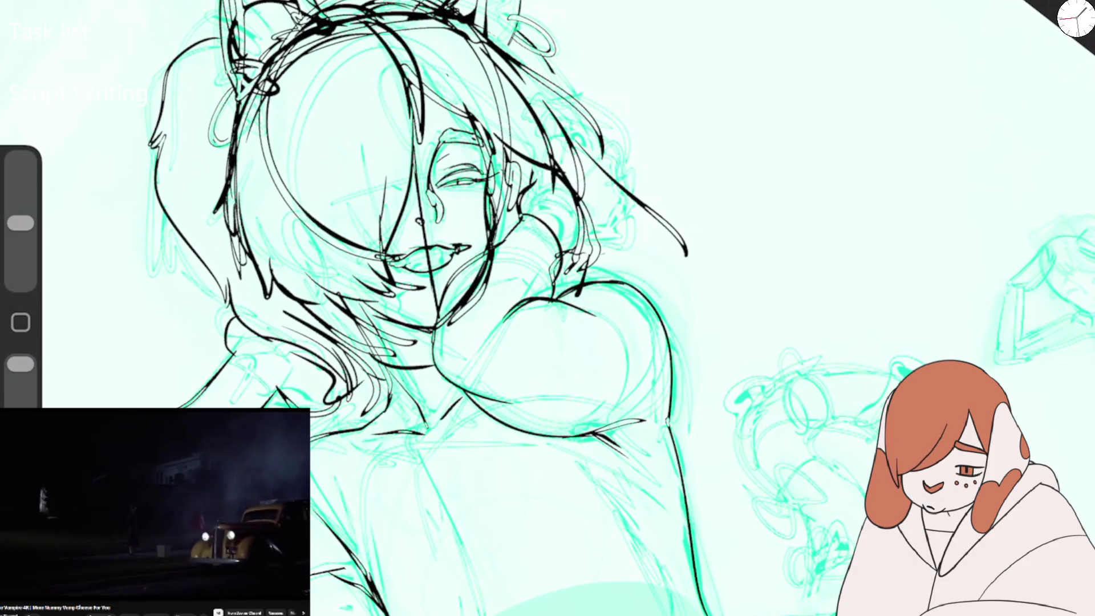
{"action": "left_click_drag", "start_coordinate": [419, 175], "coordinate": [439, 328]}
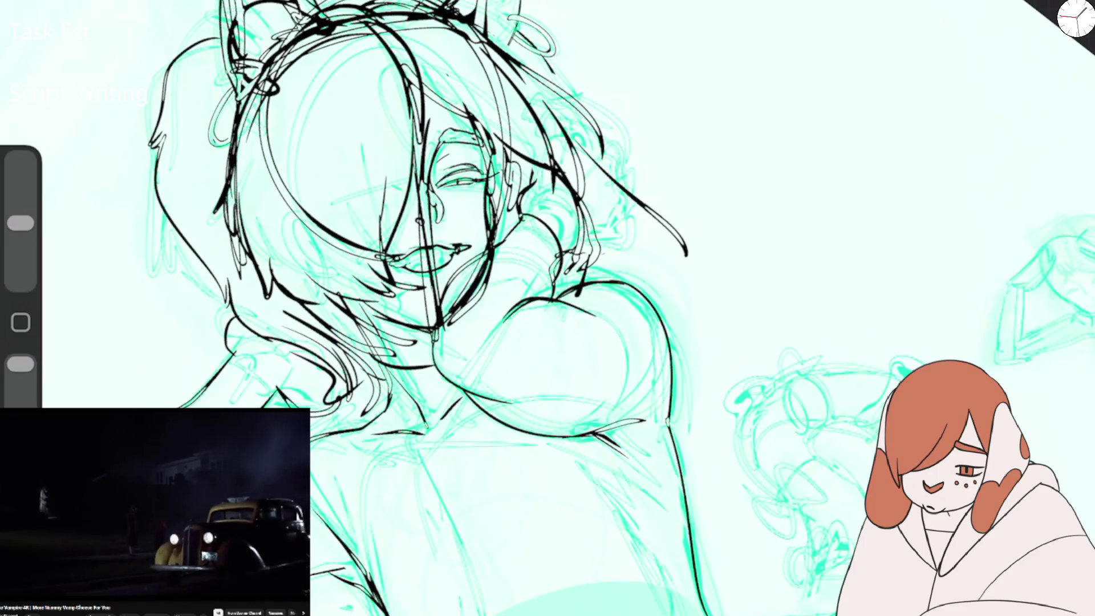
{"action": "left_click_drag", "start_coordinate": [336, 49], "coordinate": [387, 285]}
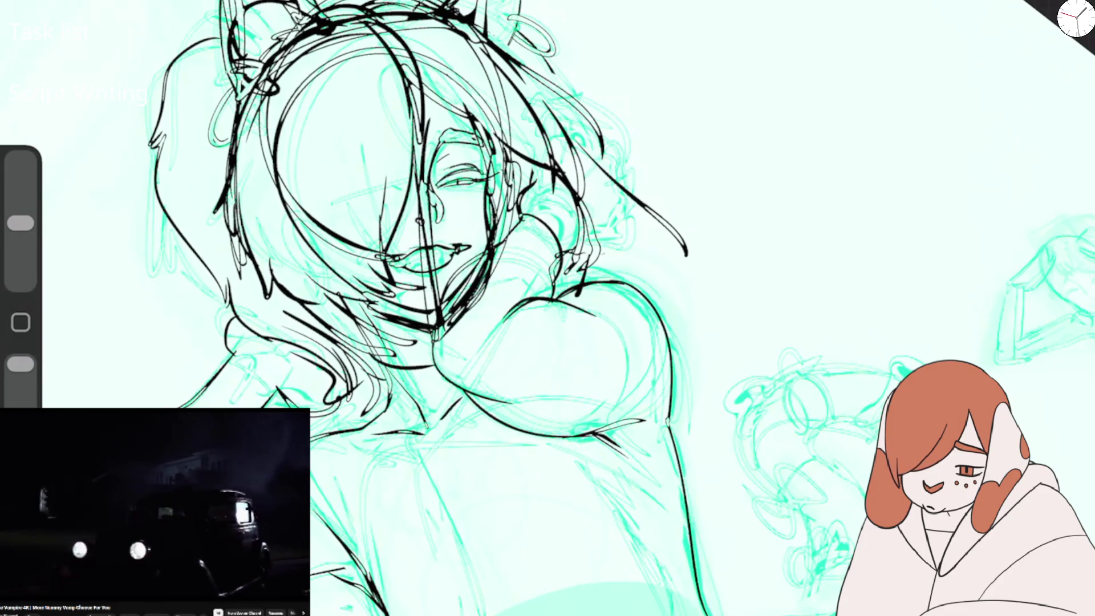
Zoom onto the lower body and ink a curved leg contour ending in a hook.
{"action": "scroll", "coordinate": [399, 308], "scroll_direction": "down", "scroll_amount": 5}
{"action": "scroll", "coordinate": [562, 399], "scroll_direction": "up", "scroll_amount": 3}
{"action": "scroll", "coordinate": [513, 308], "scroll_direction": "up", "scroll_amount": 3}
{"action": "scroll", "coordinate": [439, 570], "scroll_direction": "up", "scroll_amount": 3}
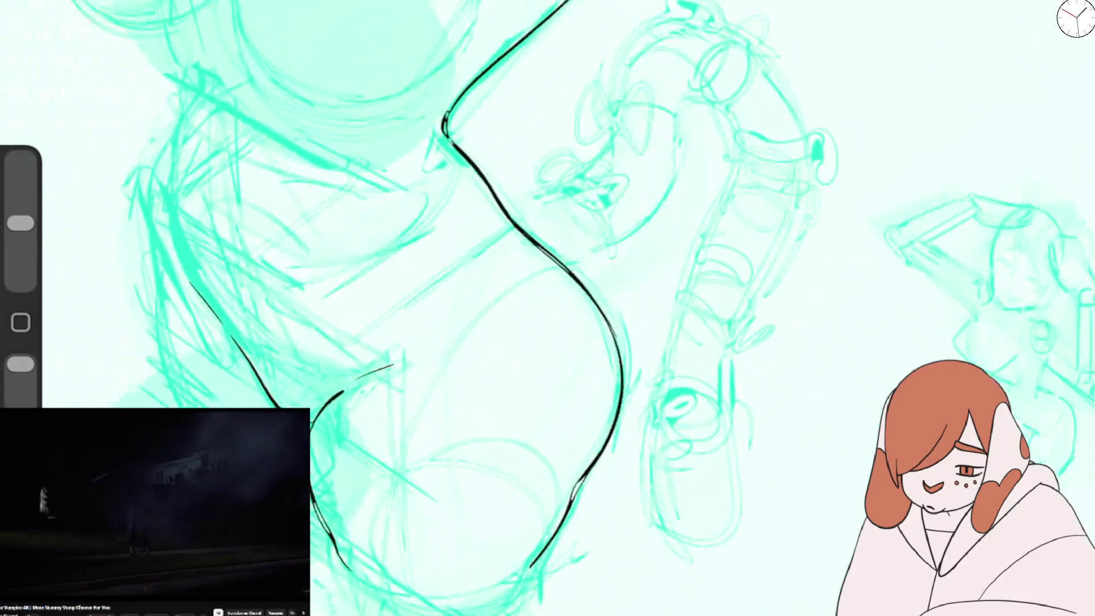
{"action": "scroll", "coordinate": [439, 570], "scroll_direction": "up", "scroll_amount": 2}
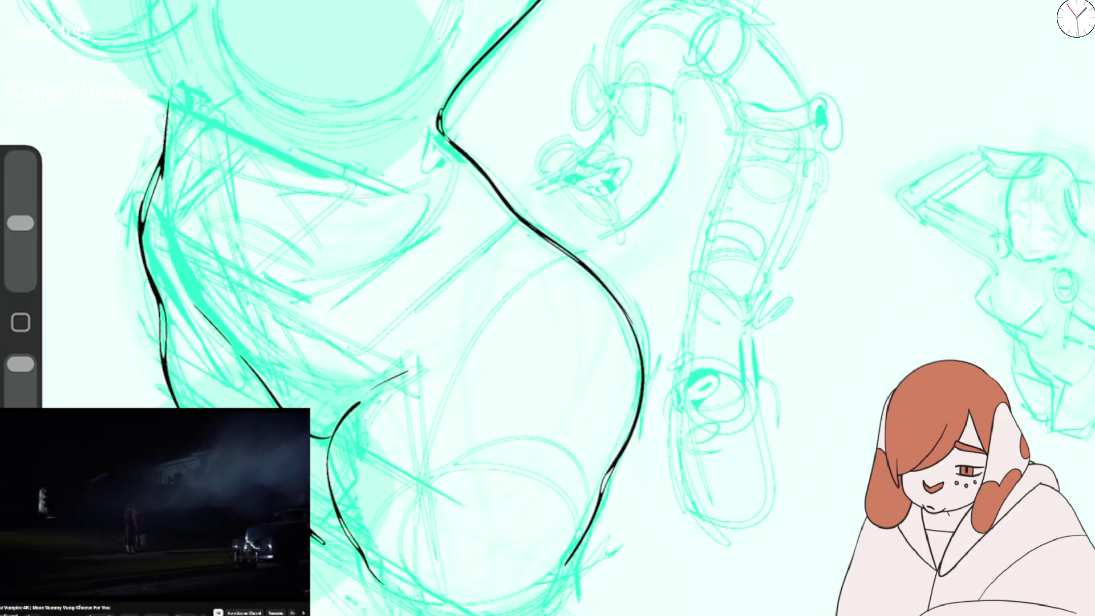
{"action": "left_click_drag", "start_coordinate": [190, 334], "coordinate": [252, 384]}
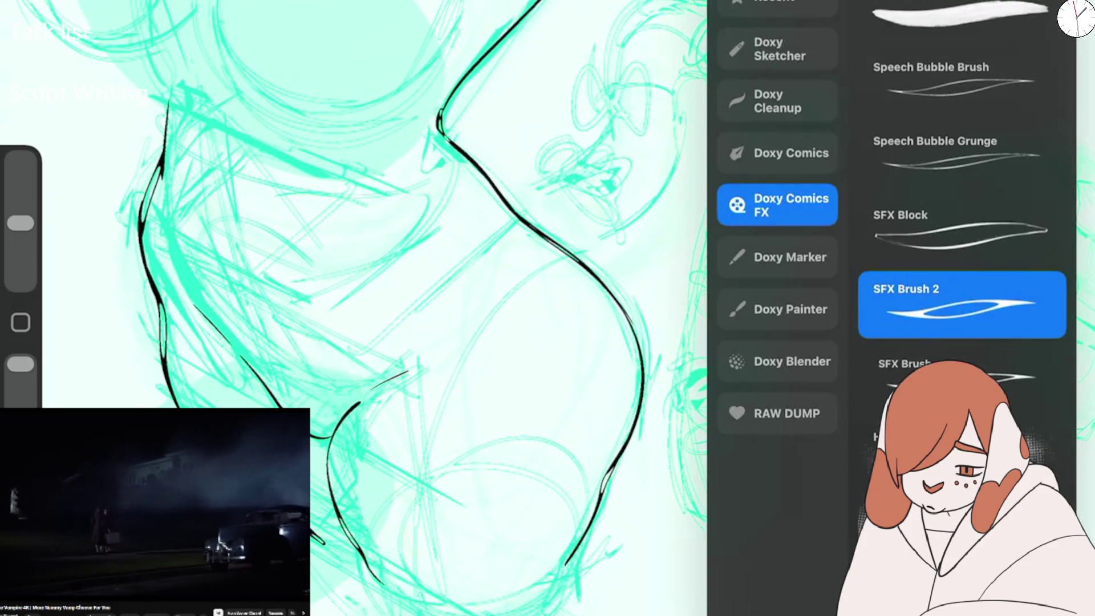
Switch to the SFX Brush and ink the leg, lower-leg and thigh contours.
{"action": "left_click", "coordinate": [965, 365]}
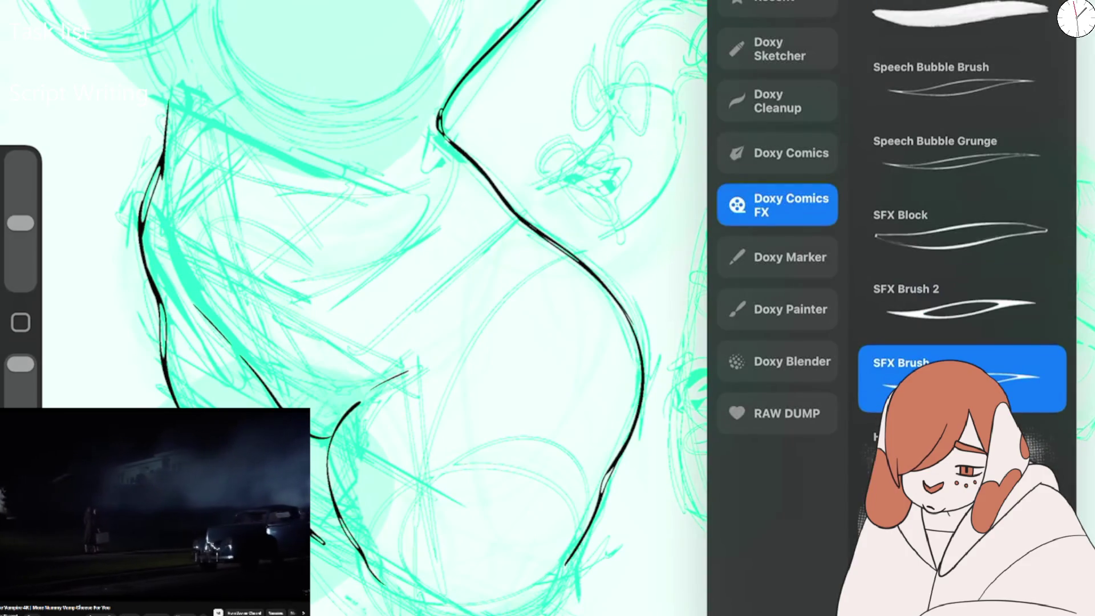
{"action": "left_click_drag", "start_coordinate": [179, 304], "coordinate": [274, 402]}
{"action": "left_click_drag", "start_coordinate": [324, 448], "coordinate": [373, 576]}
{"action": "left_click_drag", "start_coordinate": [200, 254], "coordinate": [236, 306]}
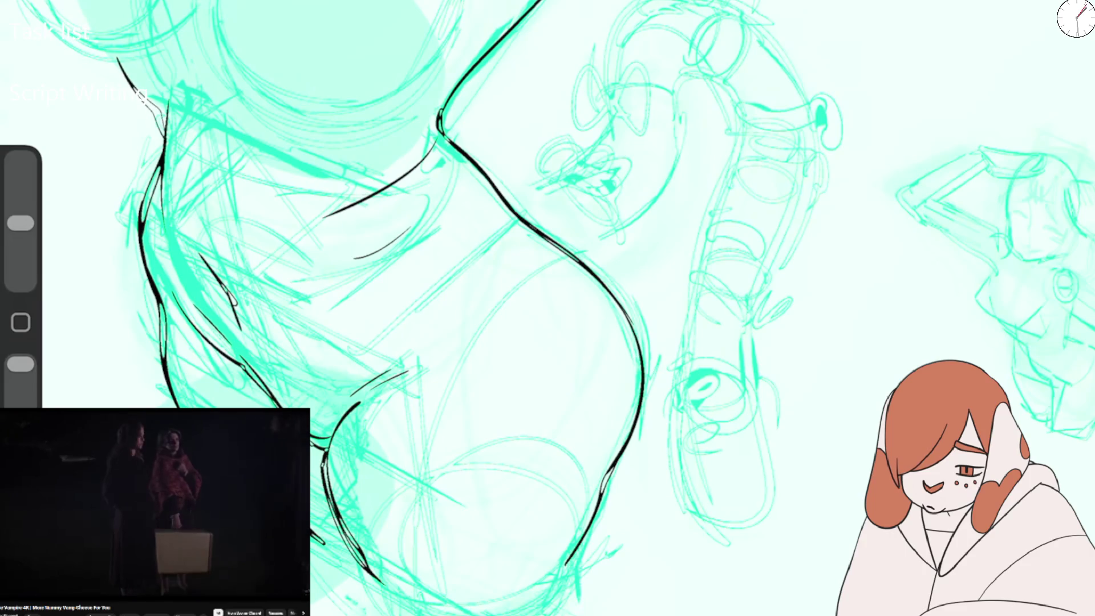
Ink the hip and thigh lines, the right leg contour, and the knee's arc and inner curve.
{"action": "left_click_drag", "start_coordinate": [157, 23], "coordinate": [150, 103]}
{"action": "left_click_drag", "start_coordinate": [297, 165], "coordinate": [387, 199]}
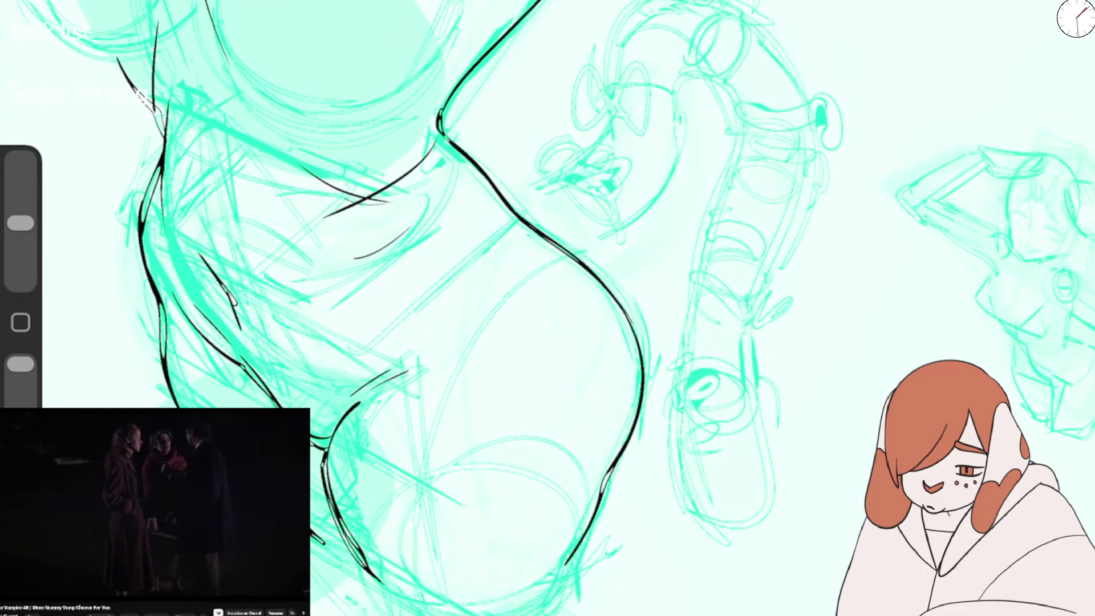
{"action": "mouse_move", "coordinate": [479, 285]}
{"action": "left_mouse_down"}
{"action": "mouse_move", "coordinate": [633, 399]}
{"action": "mouse_move", "coordinate": [570, 545]}
{"action": "left_mouse_up"}
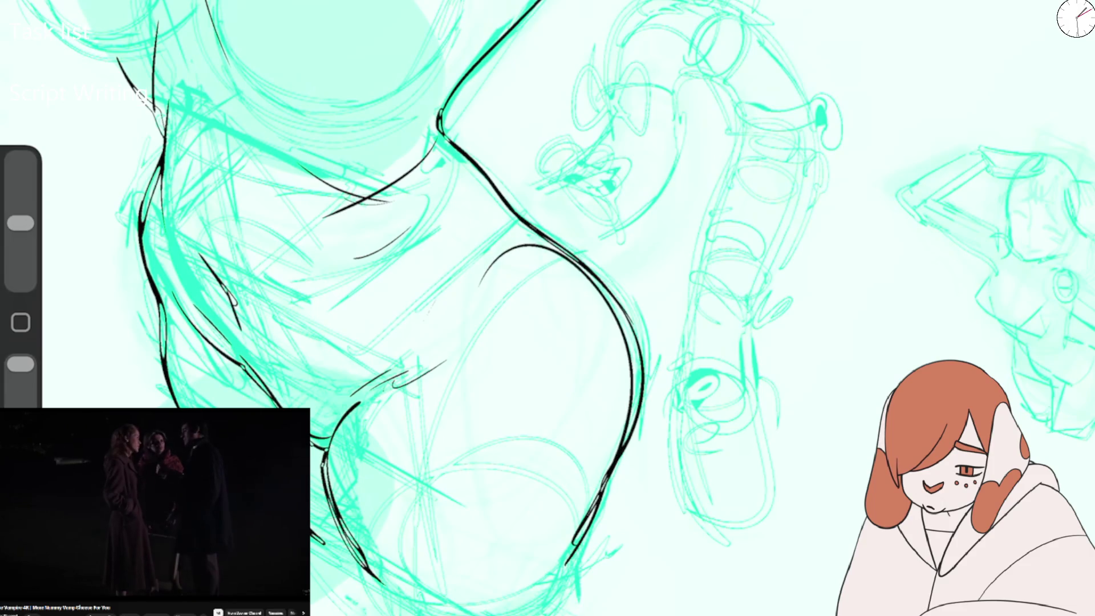
{"action": "left_click_drag", "start_coordinate": [353, 502], "coordinate": [547, 455]}
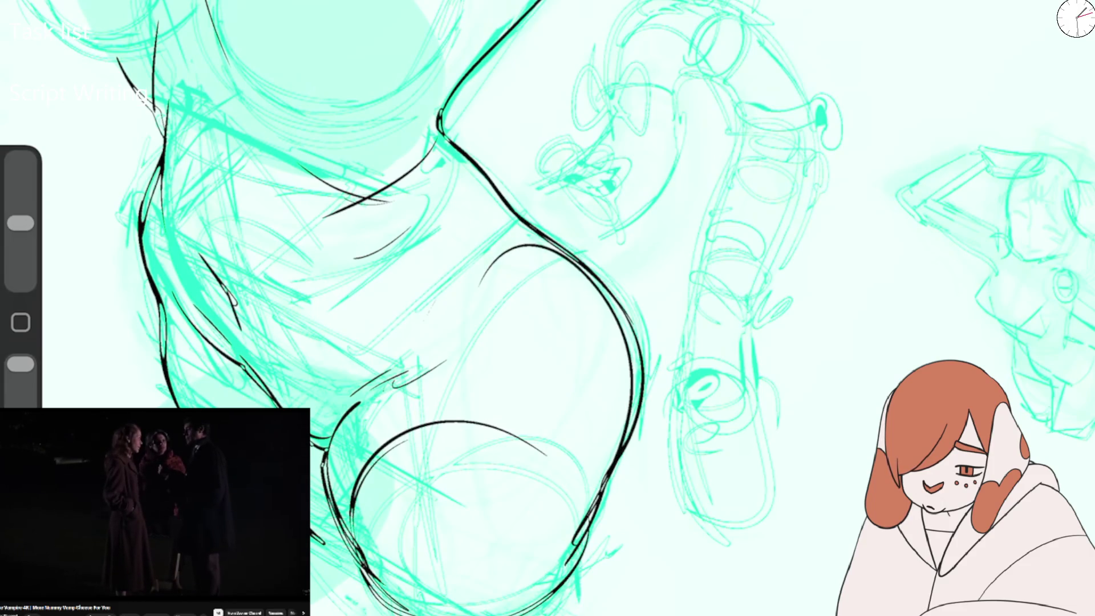
{"action": "mouse_move", "coordinate": [319, 513]}
{"action": "left_mouse_down"}
{"action": "mouse_move", "coordinate": [365, 324]}
{"action": "mouse_move", "coordinate": [257, 367]}
{"action": "left_mouse_up"}
{"action": "left_click_drag", "start_coordinate": [313, 565], "coordinate": [399, 590]}
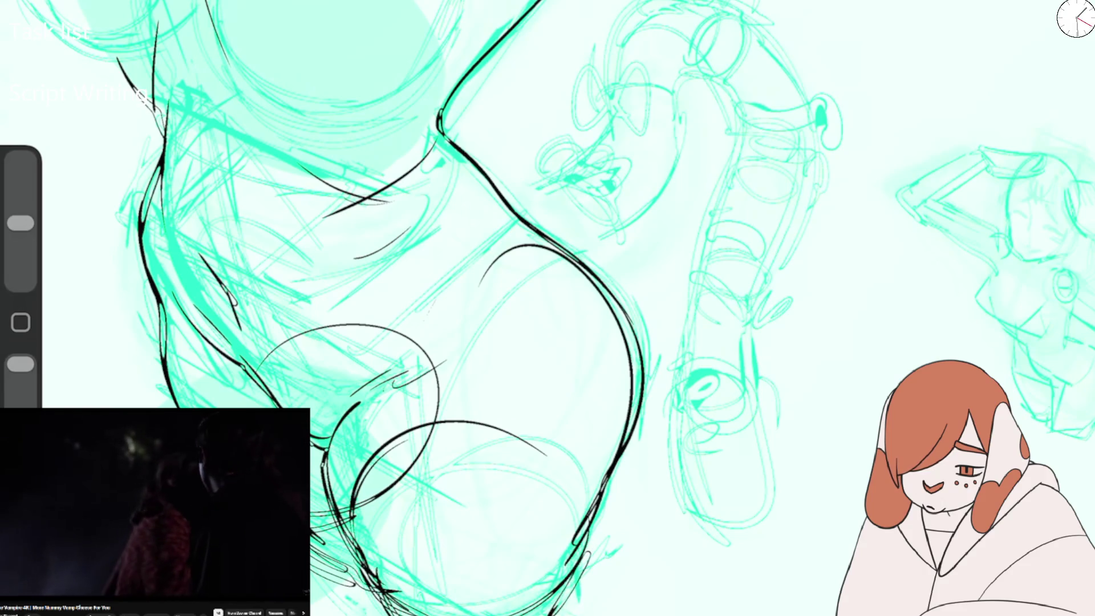
{"action": "scroll", "coordinate": [547, 308], "scroll_direction": "down", "scroll_amount": 5}
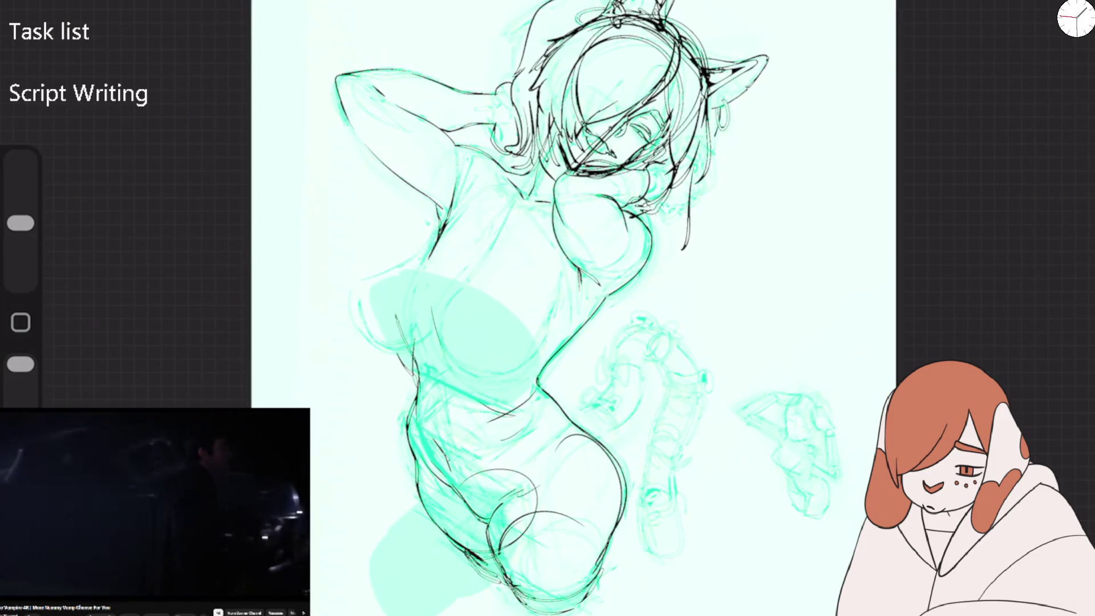
{"action": "scroll", "coordinate": [590, 326], "scroll_direction": "up", "scroll_amount": 3}
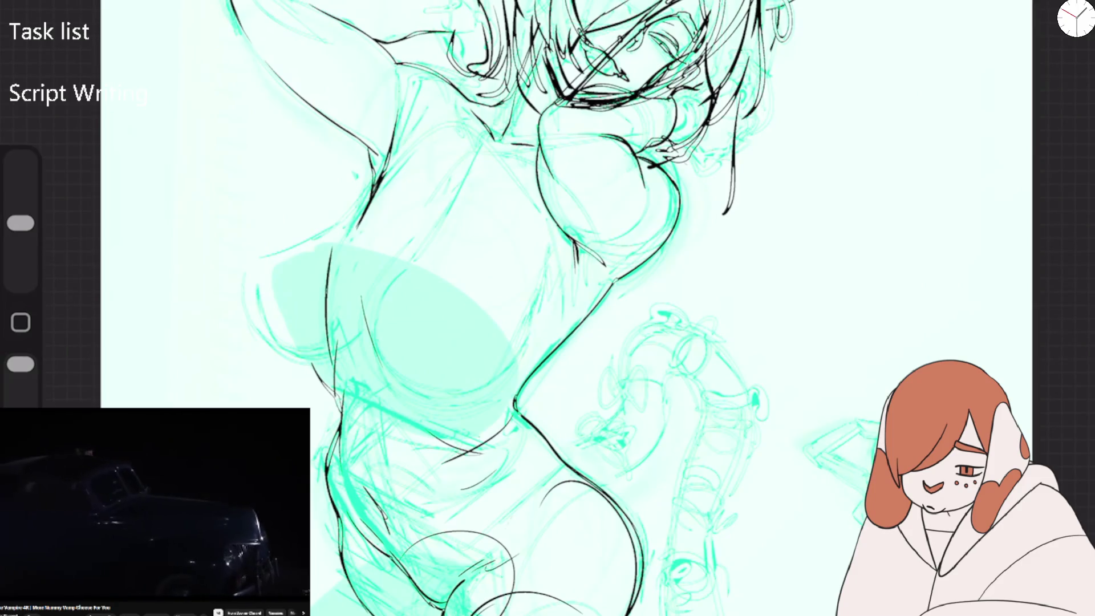
Ink the rising torso curve, a short torso line, the chest curve and a lower-torso line.
{"action": "left_click_drag", "start_coordinate": [342, 220], "coordinate": [482, 123]}
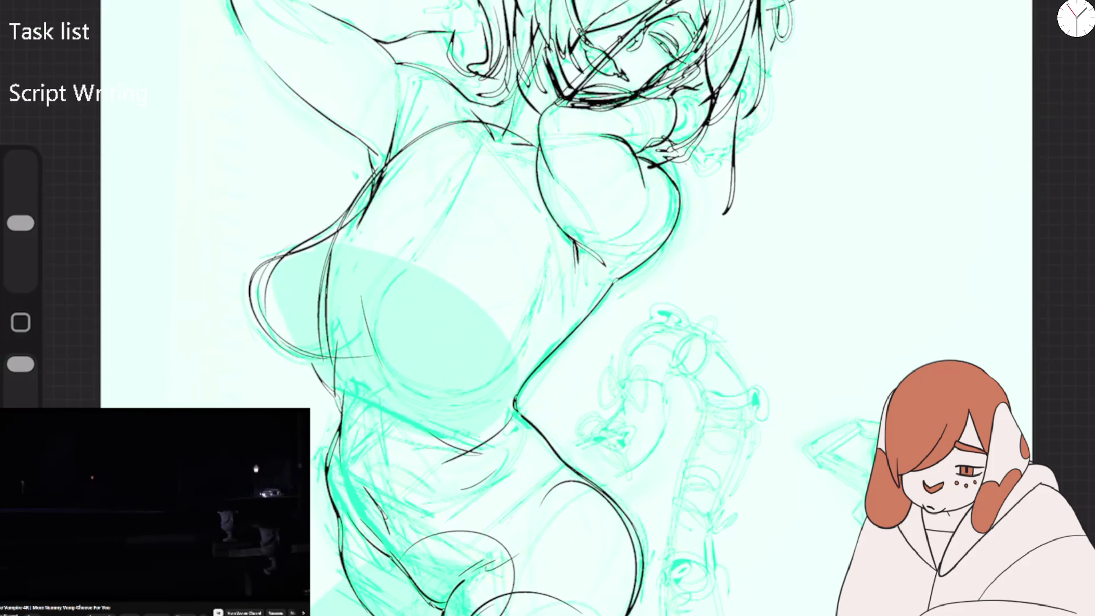
{"action": "left_click_drag", "start_coordinate": [361, 374], "coordinate": [468, 415]}
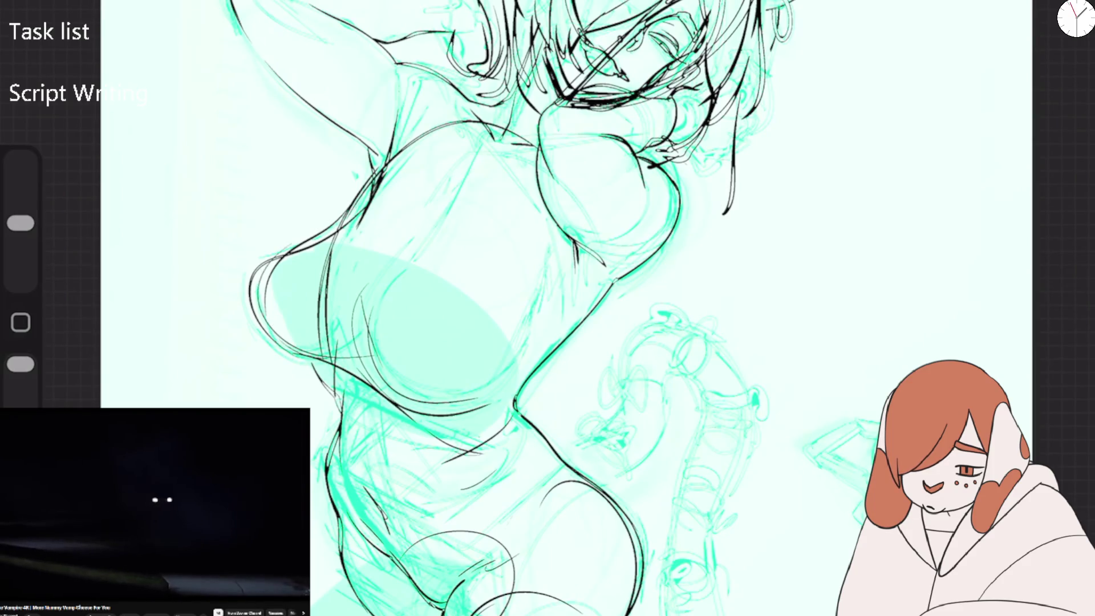
{"action": "left_click_drag", "start_coordinate": [379, 354], "coordinate": [541, 334]}
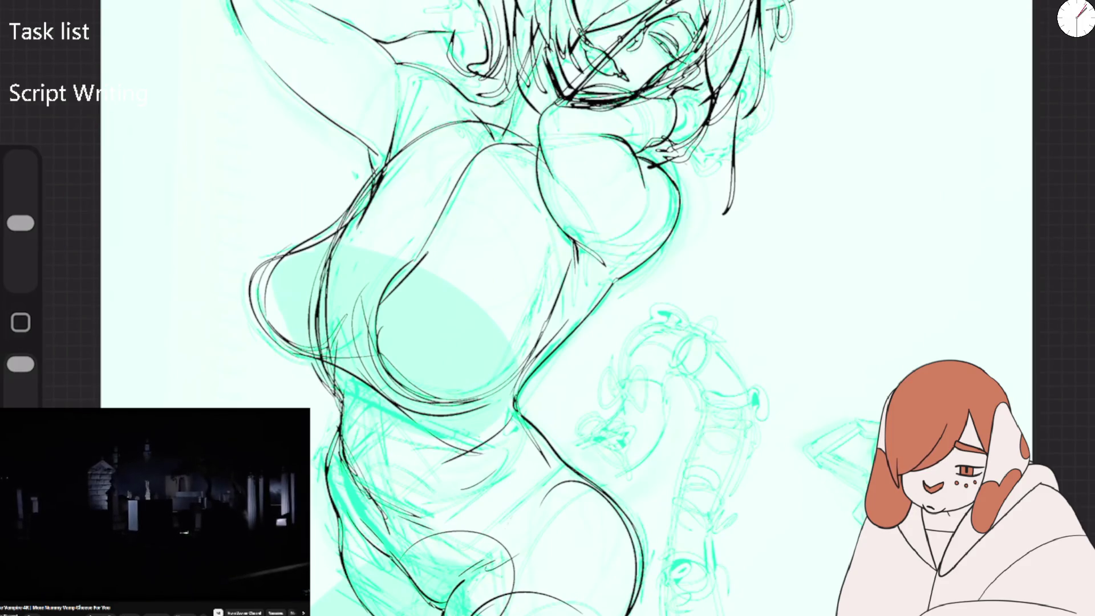
{"action": "left_click_drag", "start_coordinate": [362, 399], "coordinate": [401, 546]}
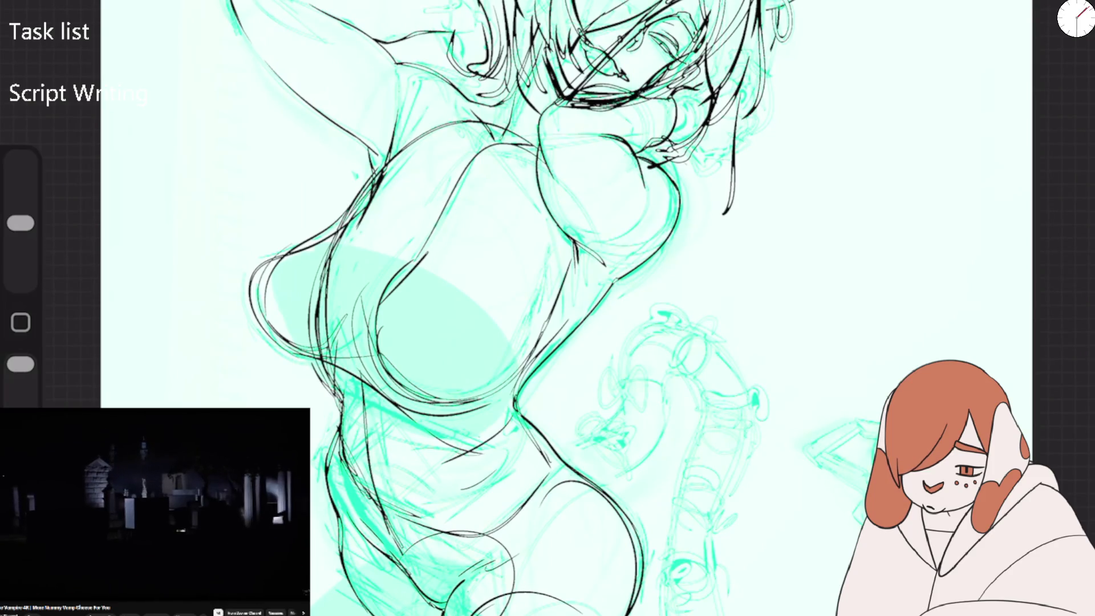
Draw the hip curve and lower-torso lines, then undo the doubled hip strokes.
{"action": "left_click_drag", "start_coordinate": [417, 379], "coordinate": [535, 543]}
{"action": "left_click_drag", "start_coordinate": [345, 448], "coordinate": [473, 381]}
{"action": "mouse_move", "coordinate": [470, 573]}
{"action": "left_mouse_down"}
{"action": "mouse_move", "coordinate": [564, 482]}
{"action": "mouse_move", "coordinate": [650, 587]}
{"action": "left_mouse_up"}
{"action": "mouse_move", "coordinate": [370, 422]}
{"action": "left_mouse_down"}
{"action": "mouse_move", "coordinate": [542, 445]}
{"action": "mouse_move", "coordinate": [641, 599]}
{"action": "left_mouse_up"}
{"action": "key", "text": "ctrl+z"}
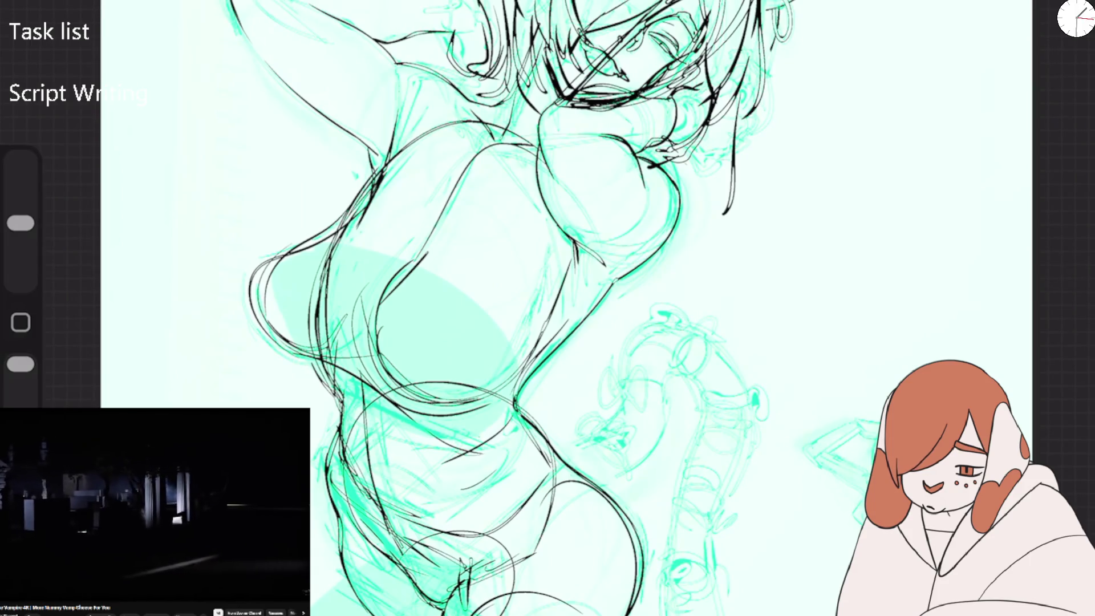
Redraw a single clean hip line across the lower torso.
{"action": "left_click_drag", "start_coordinate": [480, 517], "coordinate": [469, 559]}
{"action": "left_click_drag", "start_coordinate": [343, 465], "coordinate": [504, 520]}
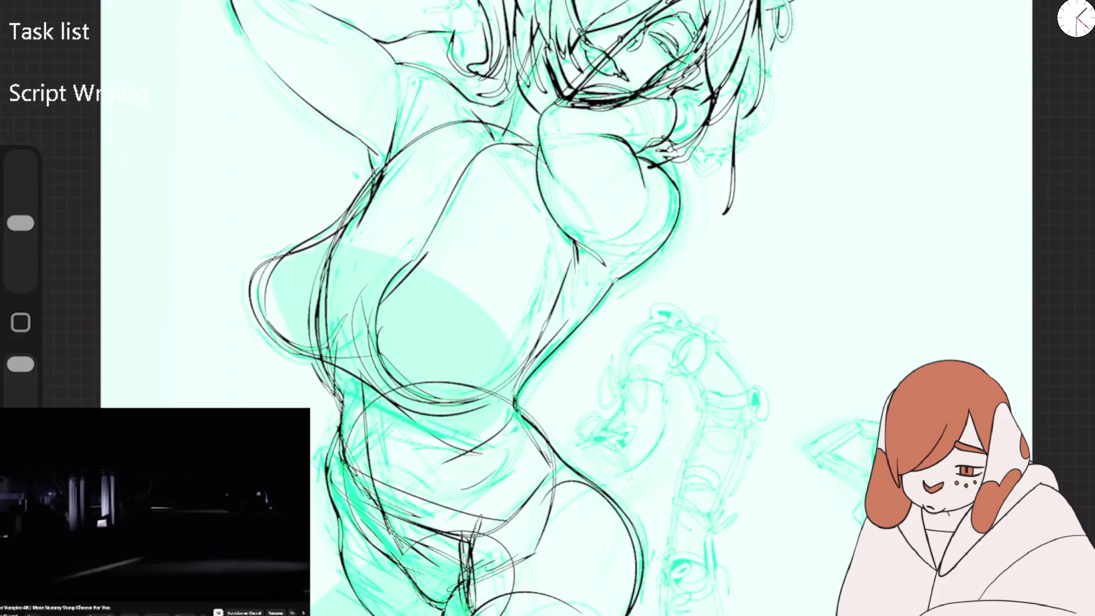
{"action": "scroll", "coordinate": [565, 307], "scroll_direction": "down", "scroll_amount": 2}
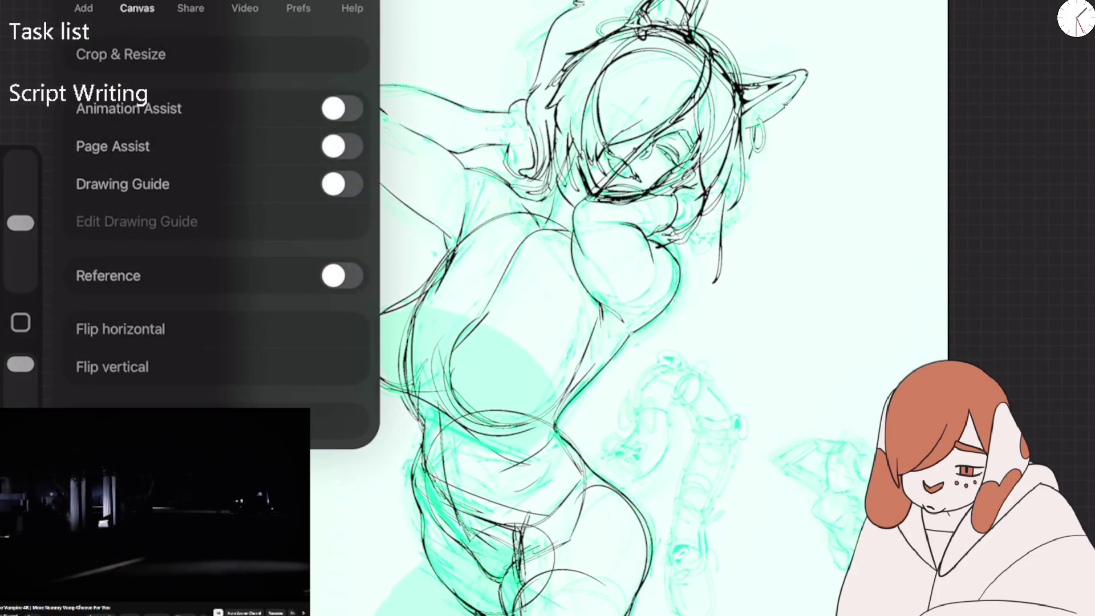
Flip the canvas horizontally and ink the shoulder, neck, chest and waist contours.
{"action": "left_click", "coordinate": [79, 324]}
{"action": "left_click_drag", "start_coordinate": [730, 191], "coordinate": [715, 251]}
{"action": "mouse_move", "coordinate": [718, 163]}
{"action": "left_mouse_down"}
{"action": "mouse_move", "coordinate": [708, 193]}
{"action": "mouse_move", "coordinate": [671, 181]}
{"action": "left_mouse_up"}
{"action": "left_click_drag", "start_coordinate": [674, 182], "coordinate": [648, 225]}
{"action": "mouse_move", "coordinate": [573, 248]}
{"action": "left_mouse_down"}
{"action": "mouse_move", "coordinate": [635, 231]}
{"action": "mouse_move", "coordinate": [696, 303]}
{"action": "left_mouse_up"}
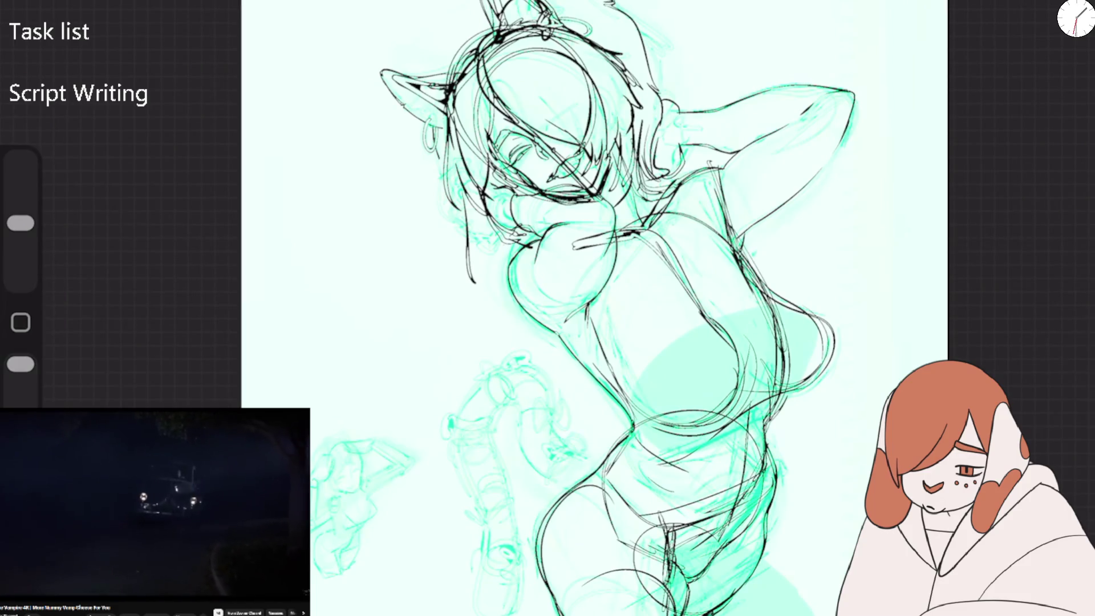
{"action": "mouse_move", "coordinate": [621, 399]}
{"action": "left_mouse_down"}
{"action": "mouse_move", "coordinate": [798, 302]}
{"action": "mouse_move", "coordinate": [673, 171]}
{"action": "left_mouse_up"}
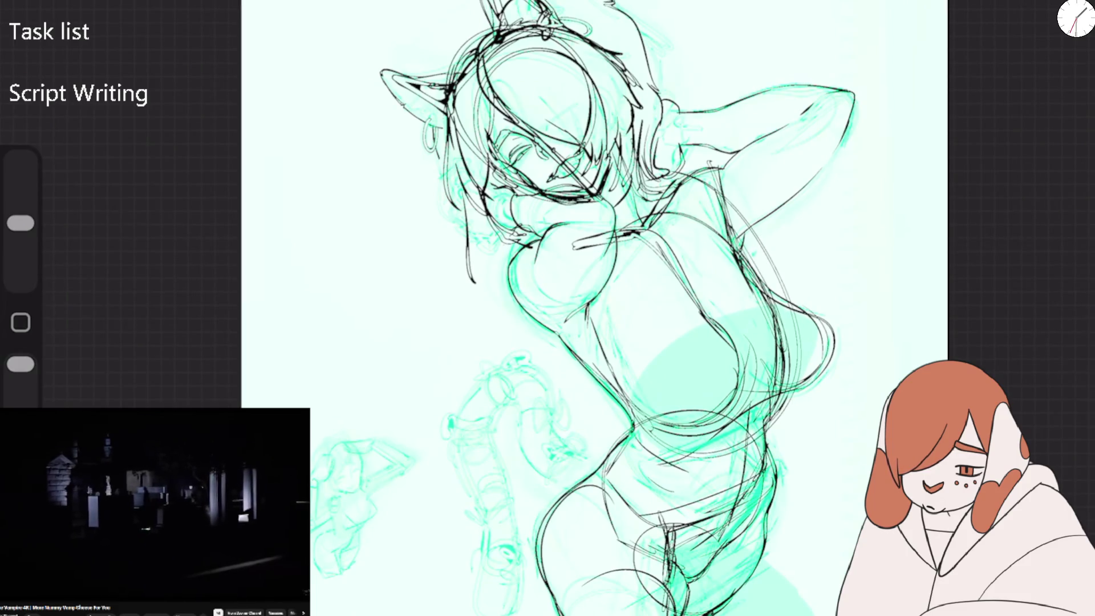
Ink the raised arm, the underarm and the chest-shoulder area.
{"action": "left_click_drag", "start_coordinate": [812, 104], "coordinate": [716, 181]}
{"action": "left_click_drag", "start_coordinate": [853, 117], "coordinate": [800, 194]}
{"action": "left_click_drag", "start_coordinate": [810, 181], "coordinate": [747, 231]}
{"action": "left_click_drag", "start_coordinate": [753, 194], "coordinate": [733, 251]}
{"action": "left_click_drag", "start_coordinate": [741, 177], "coordinate": [655, 219]}
{"action": "mouse_move", "coordinate": [581, 236]}
{"action": "left_mouse_down"}
{"action": "mouse_move", "coordinate": [528, 313]}
{"action": "mouse_move", "coordinate": [602, 300]}
{"action": "left_mouse_up"}
Enlarge the brush, erase stray strokes atop the head, then shrink the brush back.
{"action": "left_click_drag", "start_coordinate": [20, 223], "coordinate": [20, 201]}
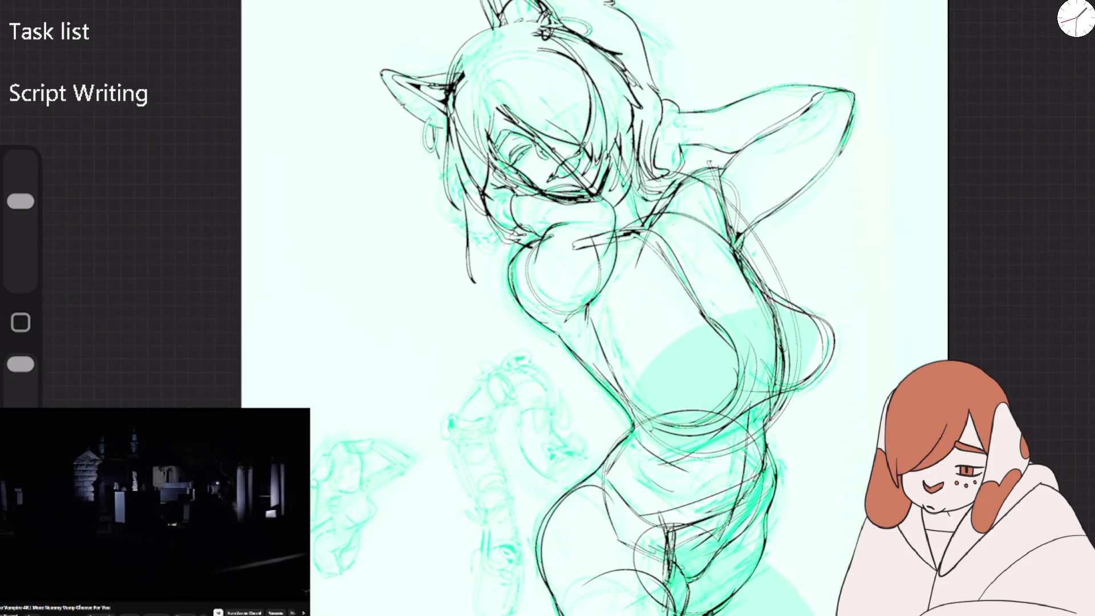
{"action": "left_click_drag", "start_coordinate": [533, 31], "coordinate": [590, 49]}
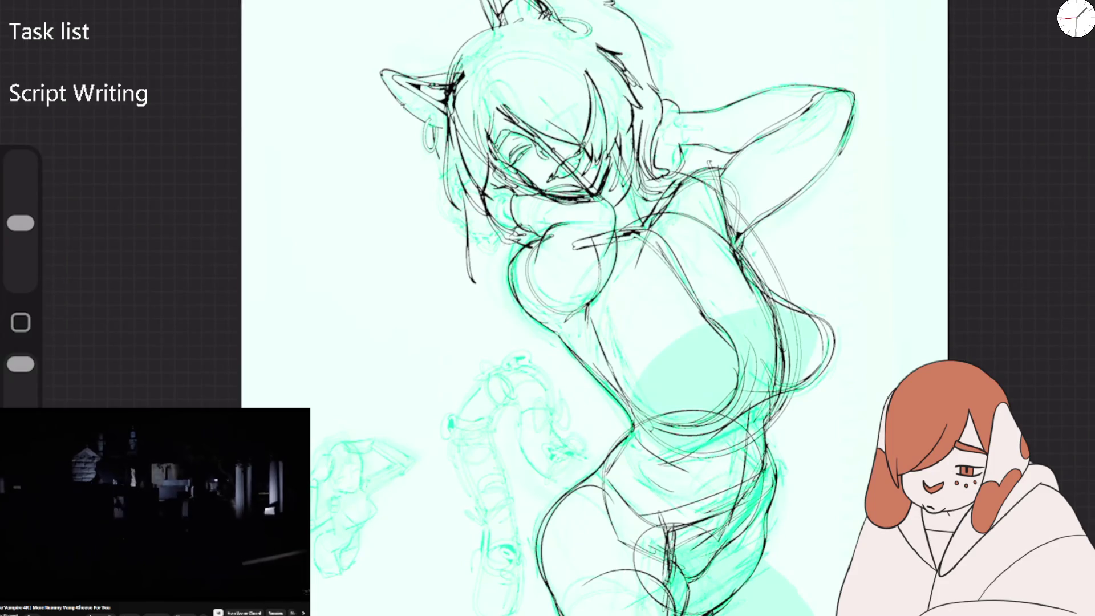
{"action": "left_click_drag", "start_coordinate": [21, 202], "coordinate": [21, 223]}
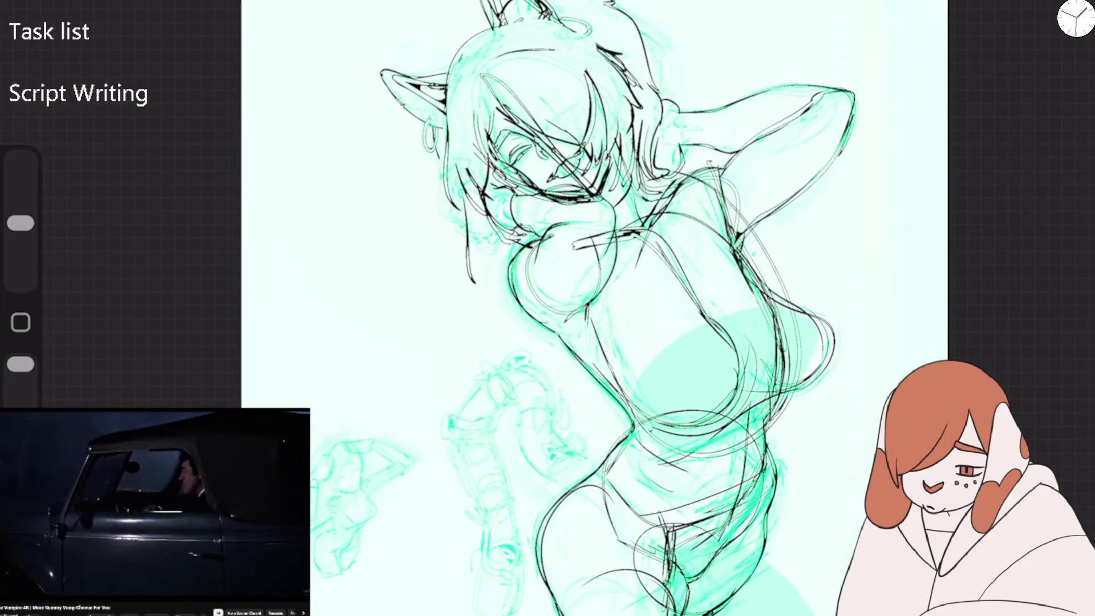
Add black hair strands on the left side of the head, then zoom out and tilt the view.
{"action": "left_click_drag", "start_coordinate": [580, 49], "coordinate": [506, 78]}
{"action": "mouse_move", "coordinate": [481, 42]}
{"action": "left_mouse_down"}
{"action": "mouse_move", "coordinate": [440, 86]}
{"action": "mouse_move", "coordinate": [425, 208]}
{"action": "left_mouse_up"}
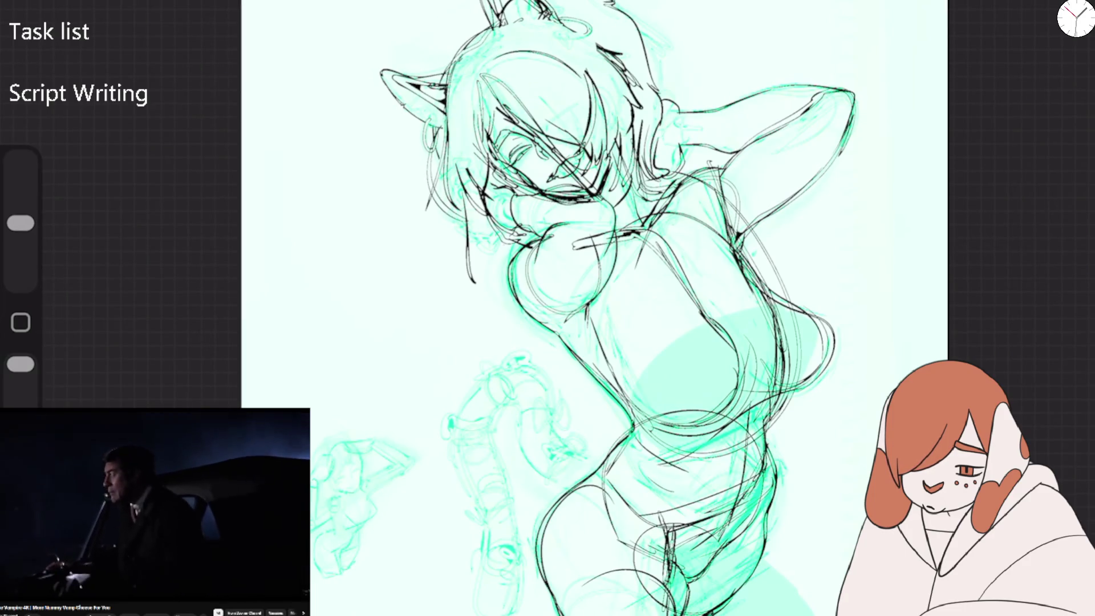
{"action": "left_click_drag", "start_coordinate": [608, 5], "coordinate": [551, 50]}
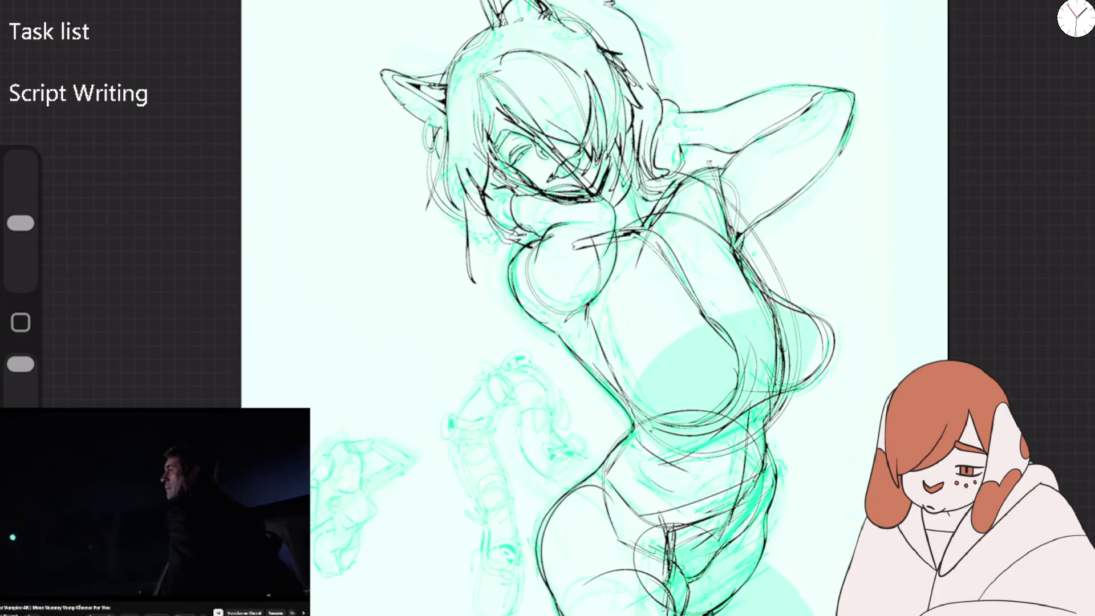
{"action": "left_click_drag", "start_coordinate": [570, 171], "coordinate": [456, 285]}
{"action": "left_click_drag", "start_coordinate": [20, 222], "coordinate": [21, 200]}
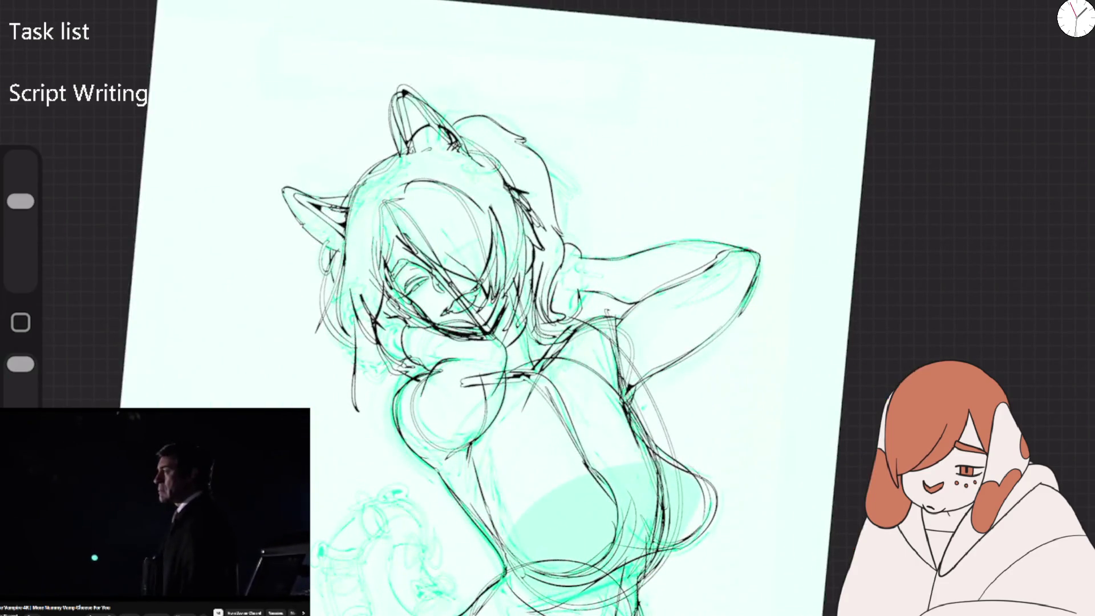
Rotate the canvas and erase the black lines around the mouth and face with a smaller eraser.
{"action": "left_click_drag", "start_coordinate": [570, 171], "coordinate": [456, 257]}
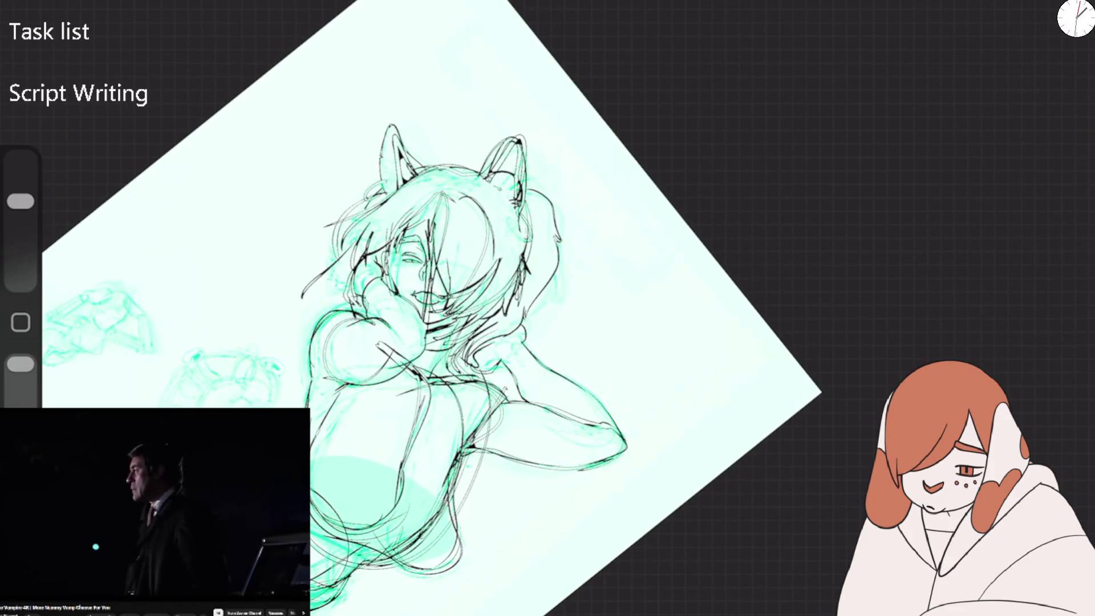
{"action": "left_click_drag", "start_coordinate": [21, 201], "coordinate": [20, 222]}
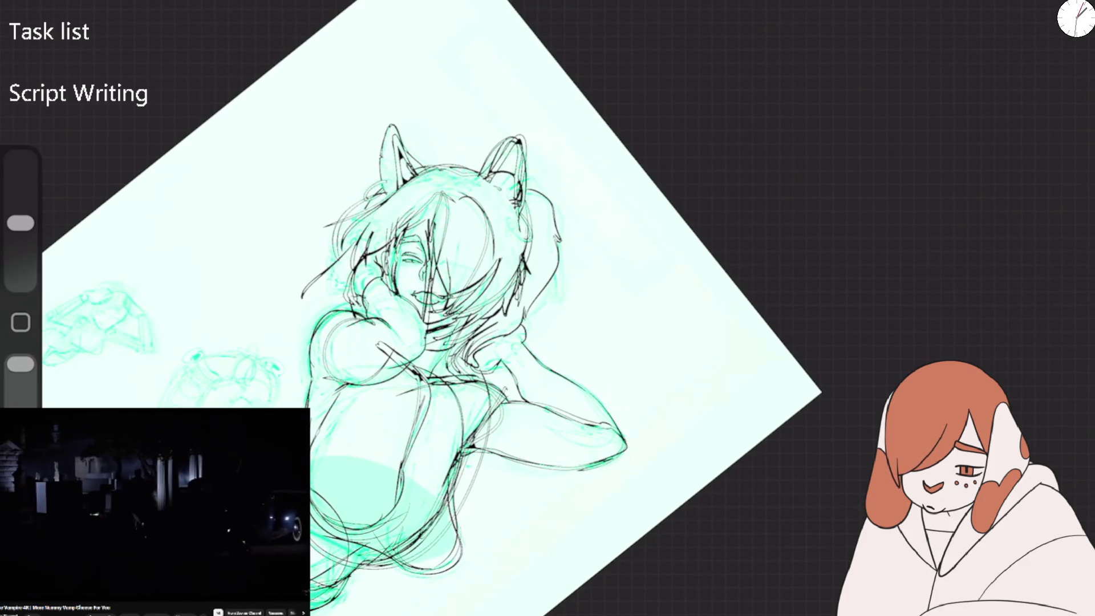
{"action": "scroll", "coordinate": [513, 285], "scroll_direction": "up", "scroll_amount": 3}
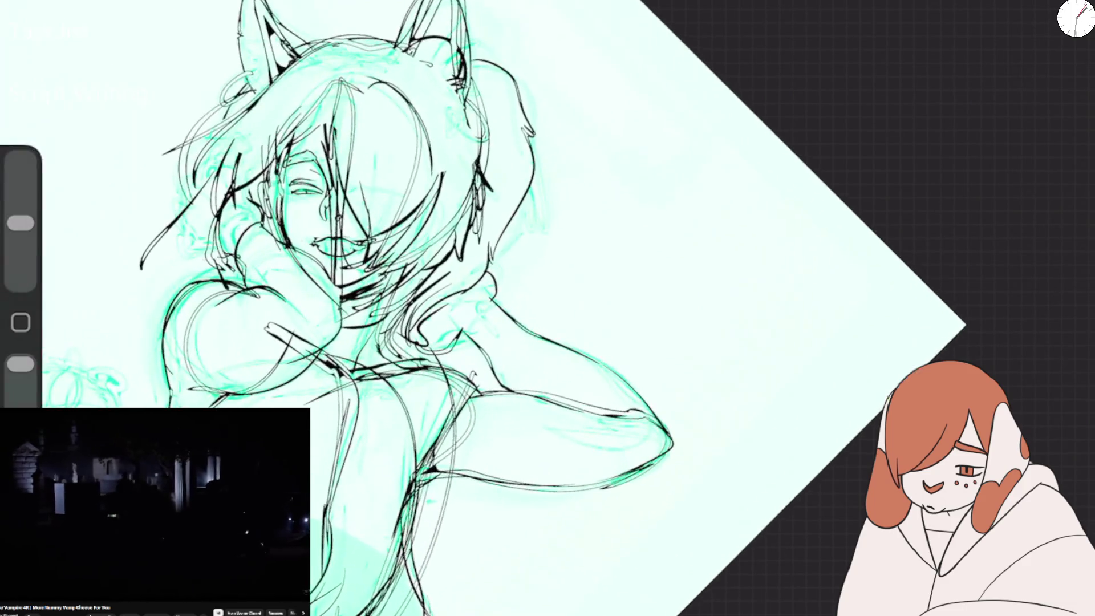
{"action": "key", "text": "e"}
{"action": "left_click_drag", "start_coordinate": [342, 208], "coordinate": [328, 260]}
{"action": "left_click_drag", "start_coordinate": [354, 188], "coordinate": [351, 234]}
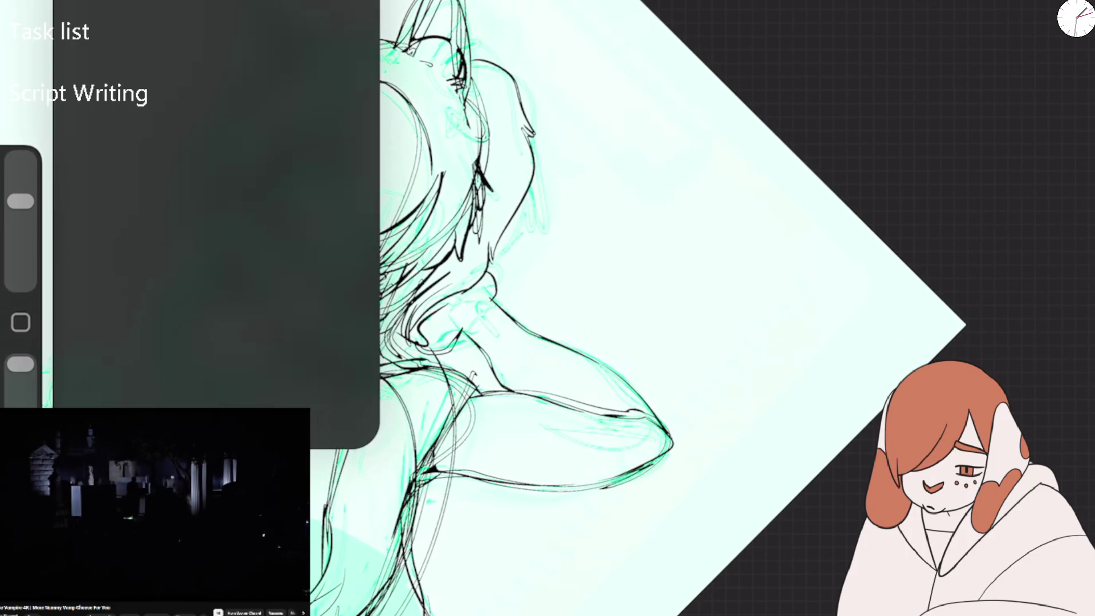
Flip the canvas to check the drawing, then erase more black lines on the face.
{"action": "left_click", "coordinate": [76, 367]}
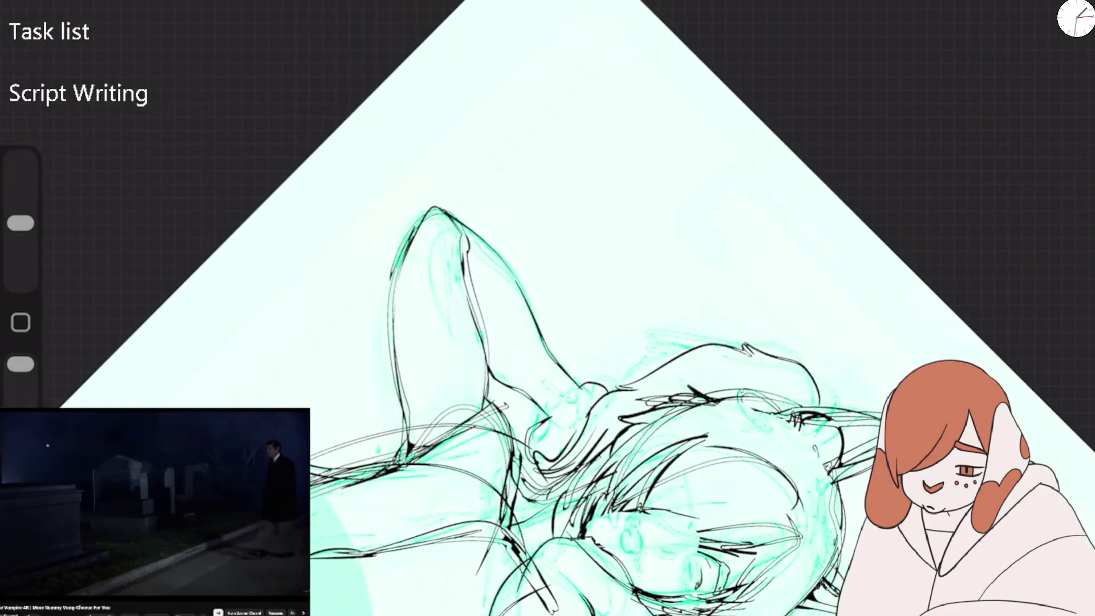
{"action": "scroll", "coordinate": [547, 308], "scroll_direction": "up", "scroll_amount": 5}
{"action": "scroll", "coordinate": [547, 308], "scroll_direction": "up", "scroll_amount": 3}
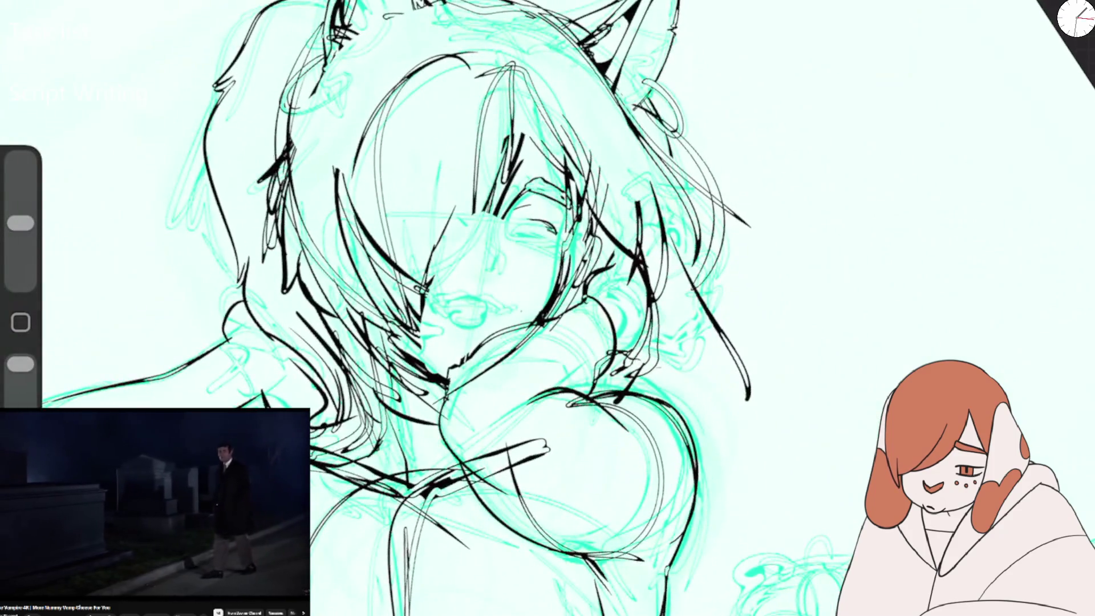
{"action": "left_click_drag", "start_coordinate": [20, 223], "coordinate": [20, 201]}
{"action": "left_click_drag", "start_coordinate": [507, 102], "coordinate": [496, 214]}
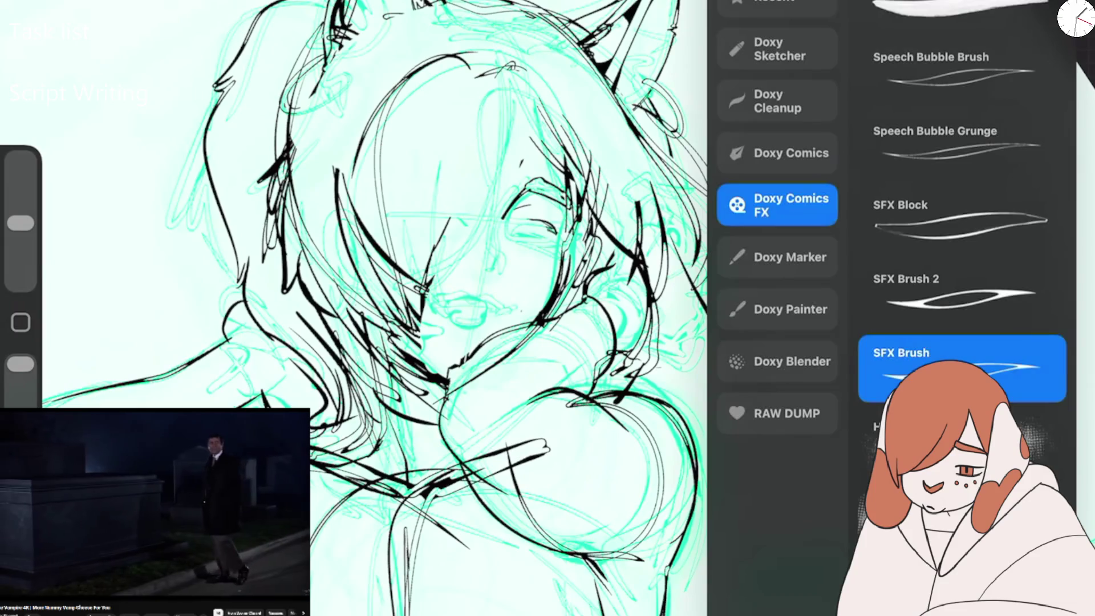
With the inking brush, draw a new black hair strand, both nose lines and the lips.
{"action": "left_click", "coordinate": [953, 354]}
{"action": "left_click_drag", "start_coordinate": [513, 109], "coordinate": [430, 294]}
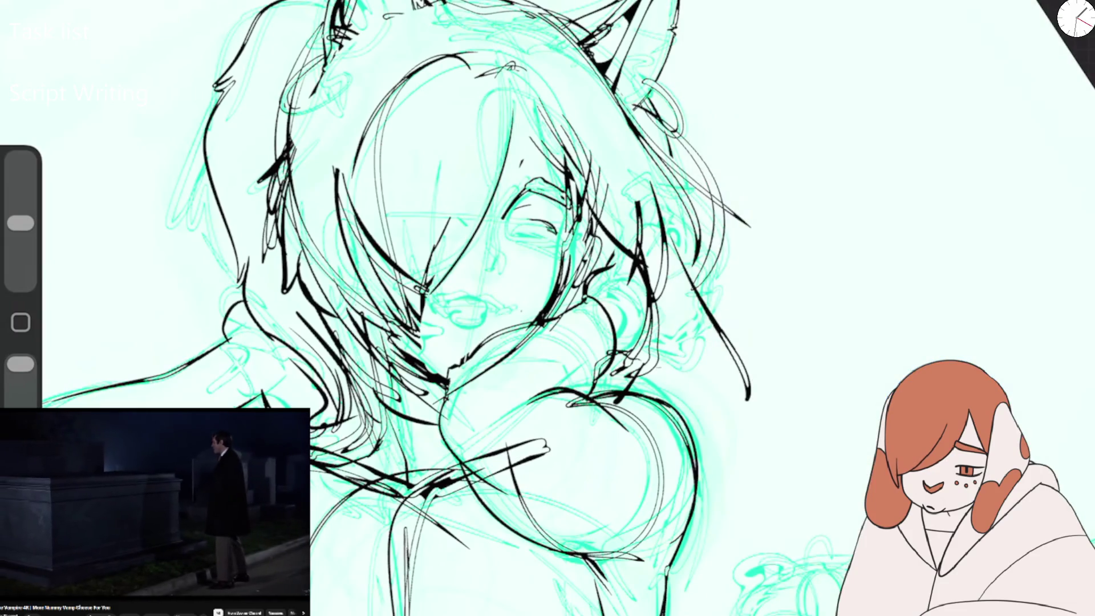
{"action": "left_click_drag", "start_coordinate": [493, 237], "coordinate": [499, 277]}
{"action": "left_click_drag", "start_coordinate": [479, 239], "coordinate": [482, 277]}
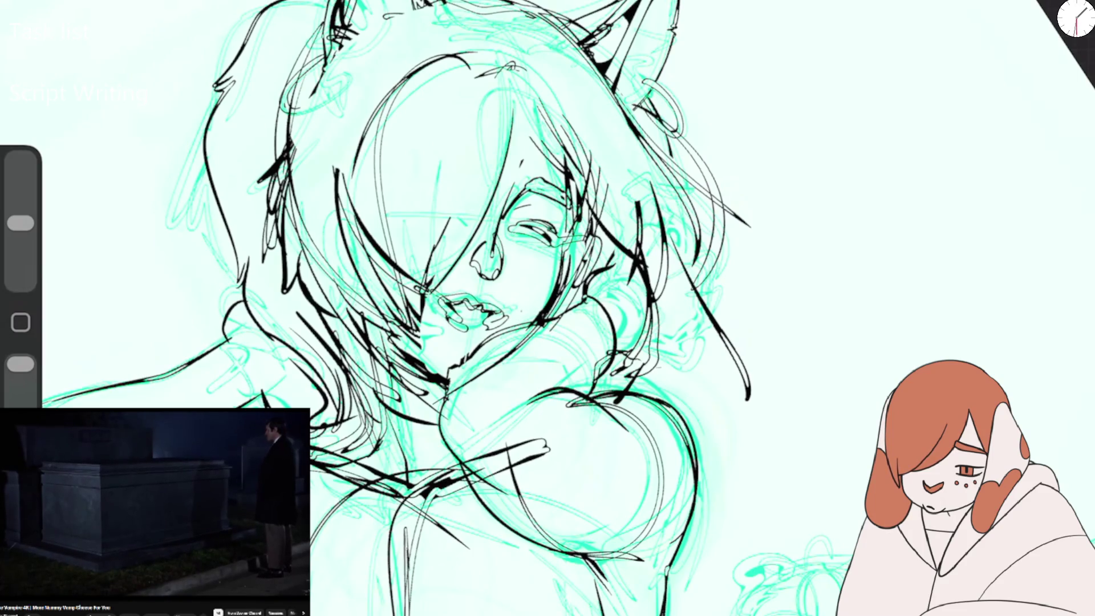
{"action": "left_click_drag", "start_coordinate": [450, 305], "coordinate": [476, 323]}
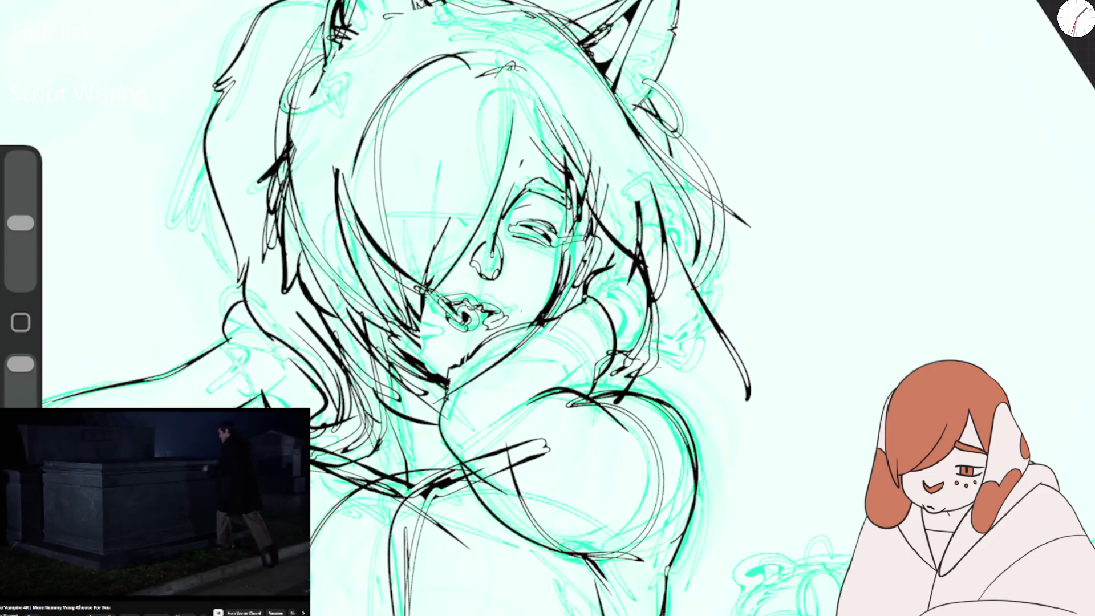
Draw the eyebrow and a hair line, then erase the lip loop and nose lines.
{"action": "left_click_drag", "start_coordinate": [509, 186], "coordinate": [565, 200]}
{"action": "left_click_drag", "start_coordinate": [519, 87], "coordinate": [571, 174]}
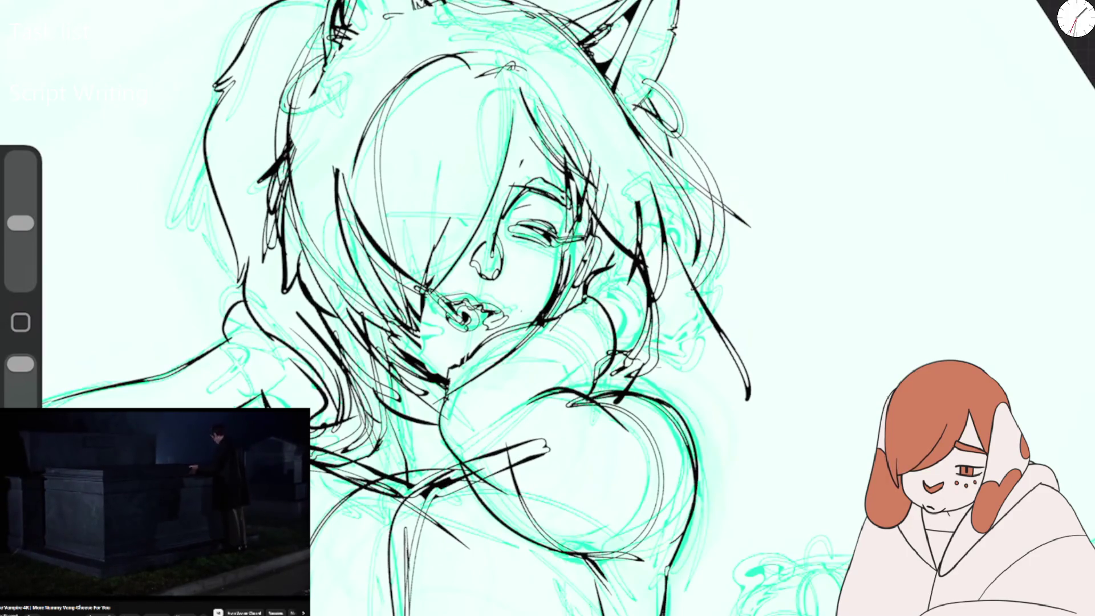
{"action": "left_click_drag", "start_coordinate": [21, 223], "coordinate": [20, 201]}
{"action": "left_click_drag", "start_coordinate": [465, 316], "coordinate": [491, 251]}
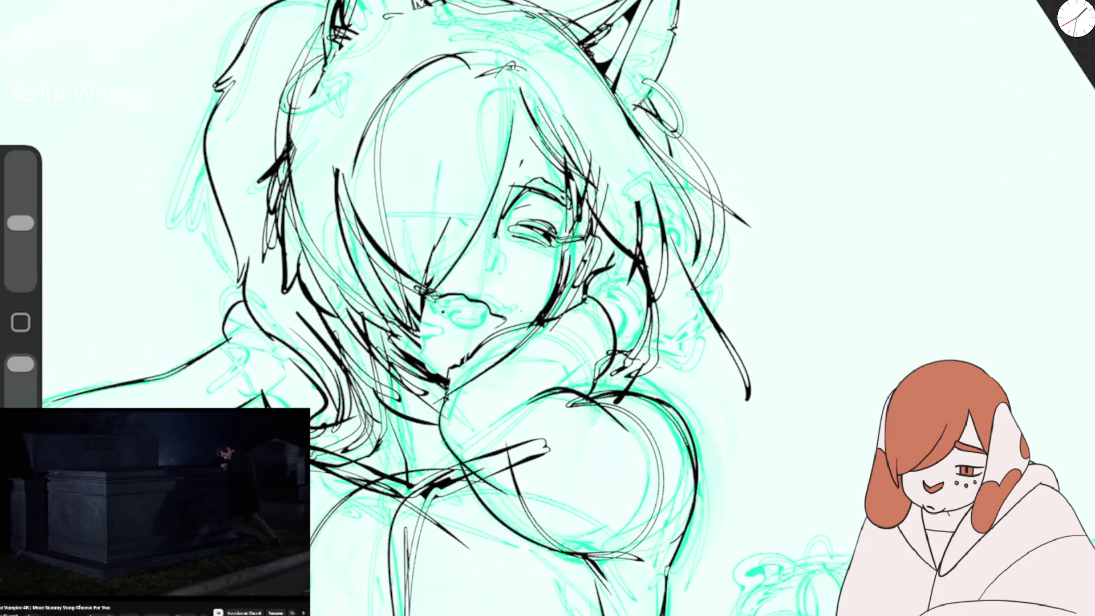
Redraw the black lines around the eye and nose.
{"action": "left_click_drag", "start_coordinate": [545, 183], "coordinate": [483, 273]}
{"action": "left_click_drag", "start_coordinate": [507, 223], "coordinate": [480, 277]}
{"action": "left_click_drag", "start_coordinate": [541, 235], "coordinate": [553, 251]}
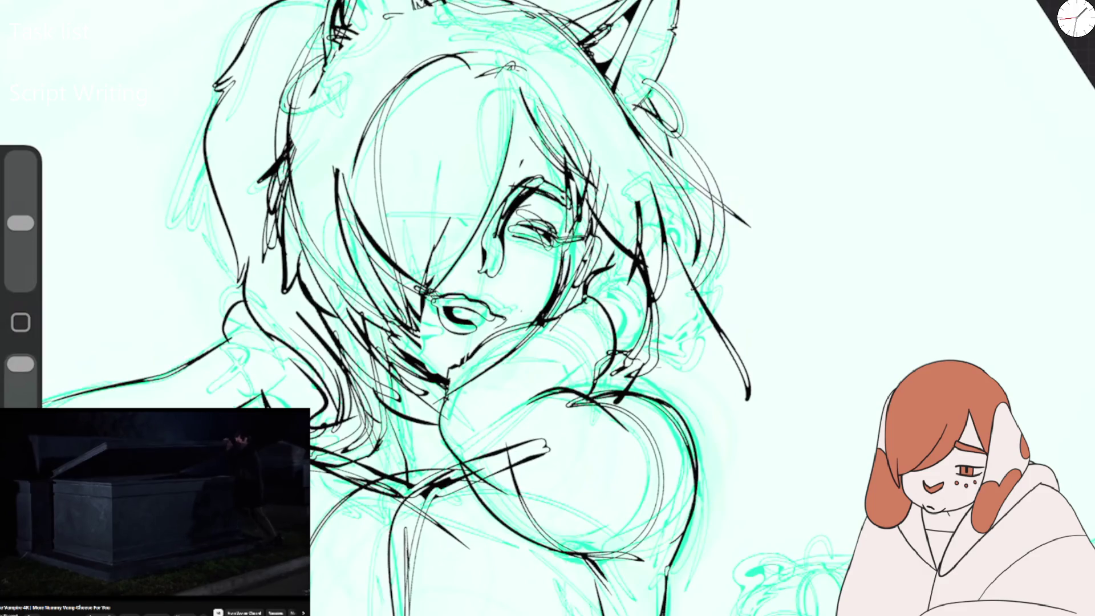
{"action": "scroll", "coordinate": [547, 308], "scroll_direction": "down", "scroll_amount": 5}
{"action": "scroll", "coordinate": [656, 319], "scroll_direction": "down", "scroll_amount": 3}
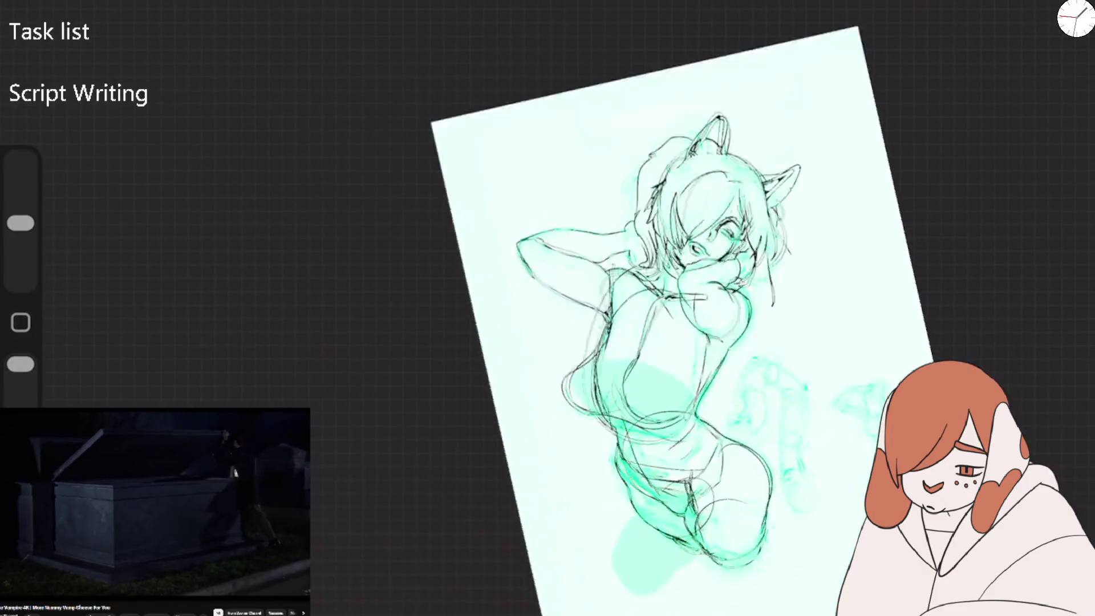
Ink the inner curve of the torso in black.
{"action": "scroll", "coordinate": [655, 399], "scroll_direction": "up", "scroll_amount": 5}
{"action": "left_click_drag", "start_coordinate": [392, 135], "coordinate": [371, 217]}
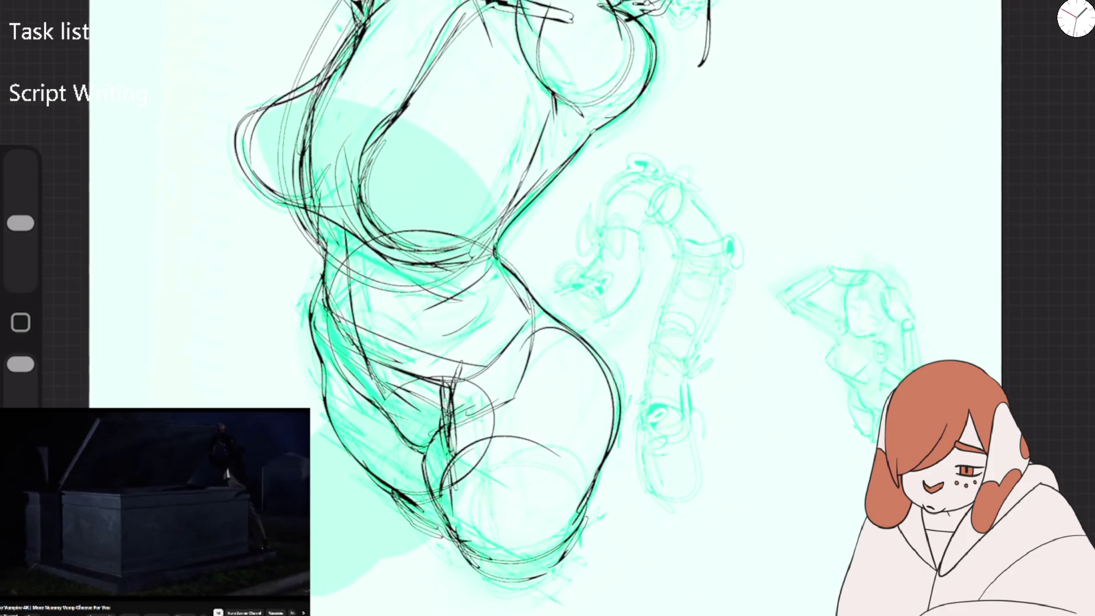
{"action": "scroll", "coordinate": [547, 308], "scroll_direction": "down", "scroll_amount": 3}
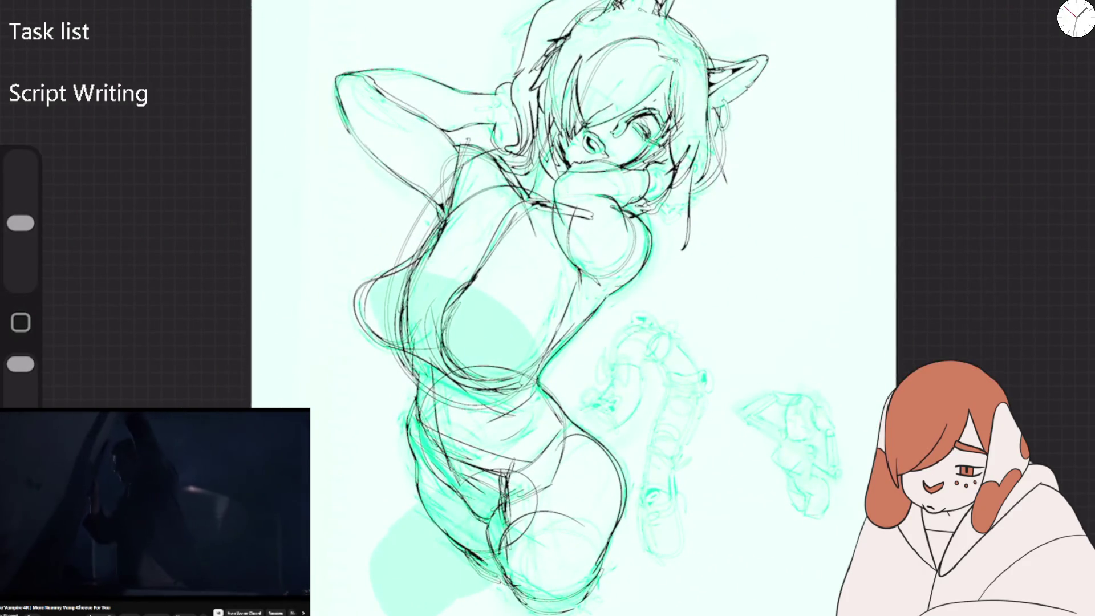
With a larger brush, paint soft grey shading over the top, upper-left and right of the hair.
{"action": "left_click_drag", "start_coordinate": [21, 223], "coordinate": [21, 210]}
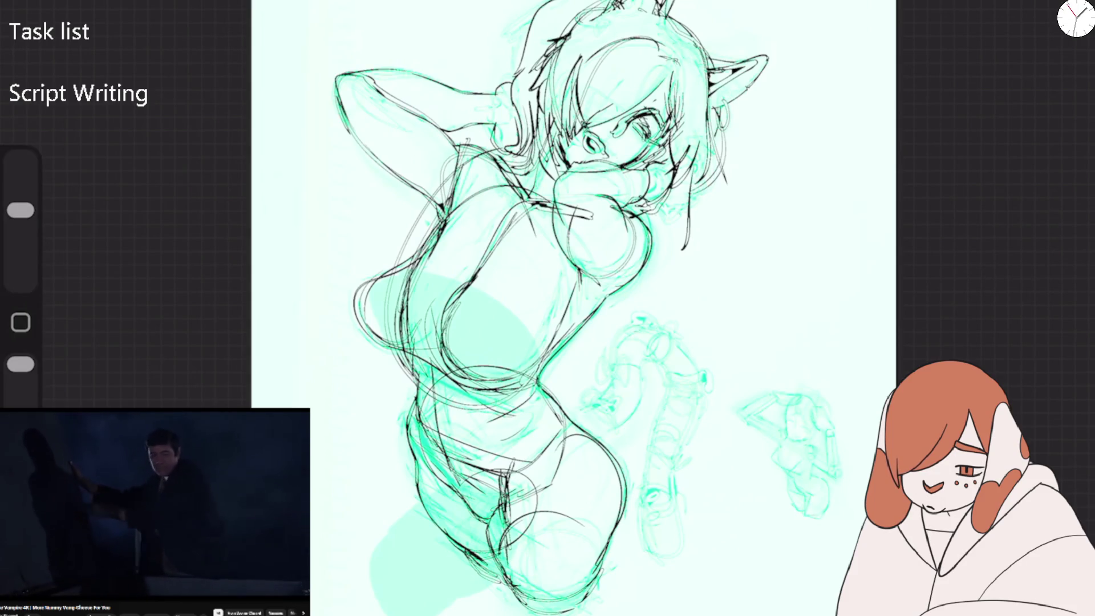
{"action": "left_click_drag", "start_coordinate": [627, 131], "coordinate": [673, 74]}
{"action": "left_click_drag", "start_coordinate": [556, 114], "coordinate": [533, 28]}
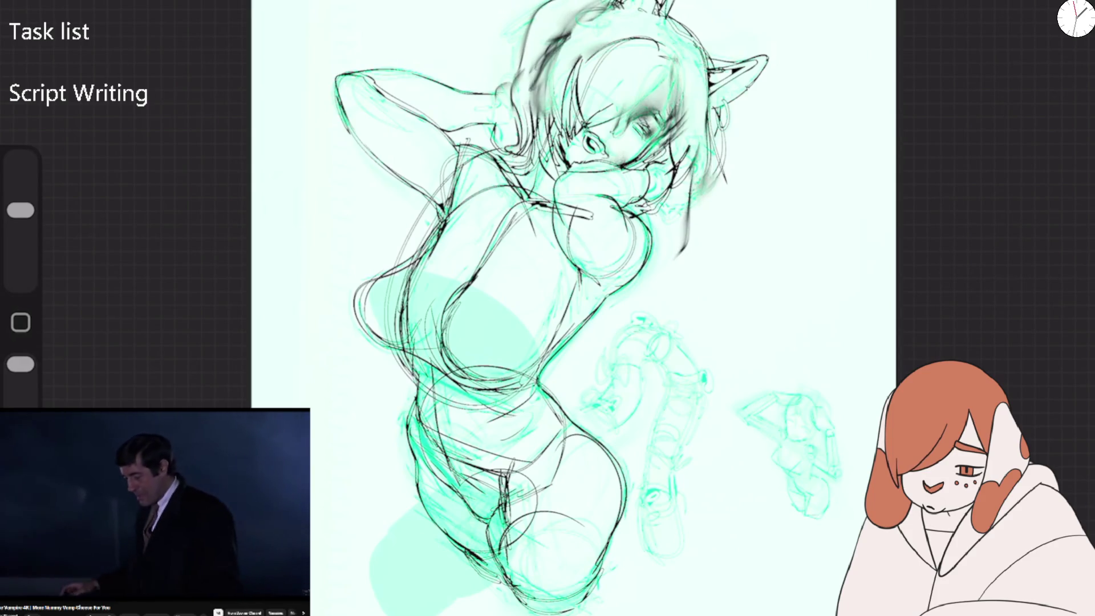
{"action": "left_click_drag", "start_coordinate": [690, 171], "coordinate": [679, 254]}
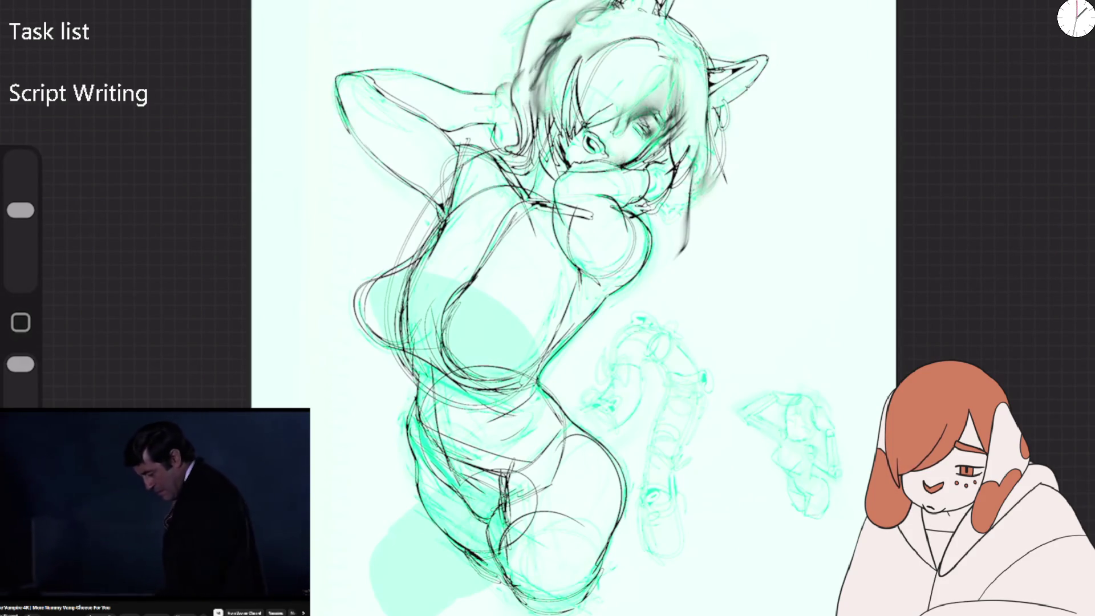
Lower Layer 7's opacity to nearly zero so only the teal sketch shows.
{"action": "key", "text": "l"}
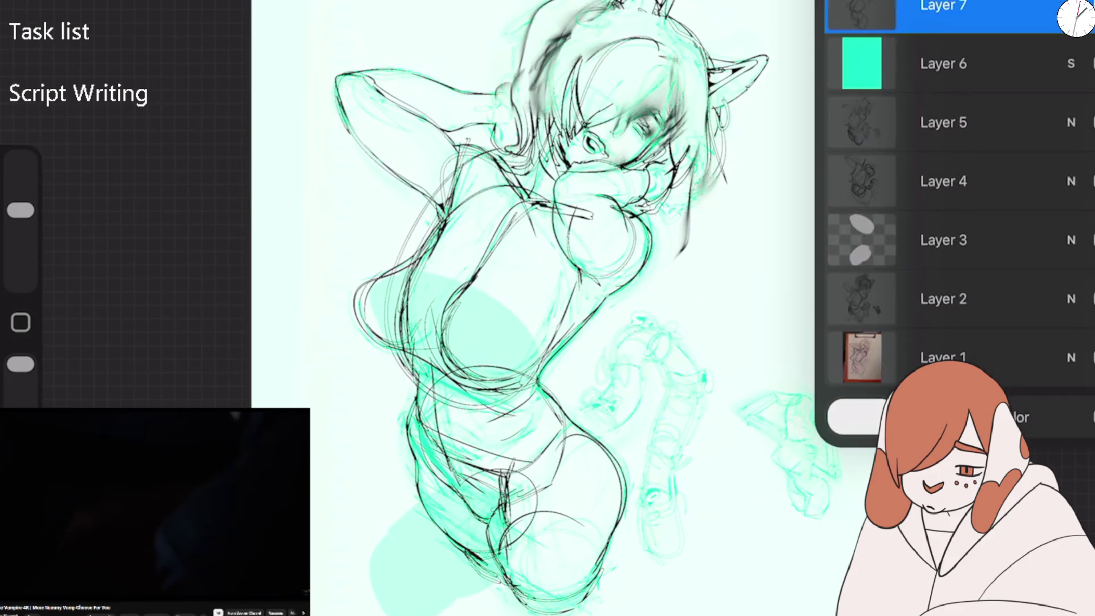
{"action": "left_click", "coordinate": [1071, 5]}
{"action": "mouse_move", "coordinate": [1083, 74]}
{"action": "left_mouse_down"}
{"action": "mouse_move", "coordinate": [839, 75]}
{"action": "mouse_move", "coordinate": [899, 76]}
{"action": "mouse_move", "coordinate": [859, 75]}
{"action": "left_mouse_up"}
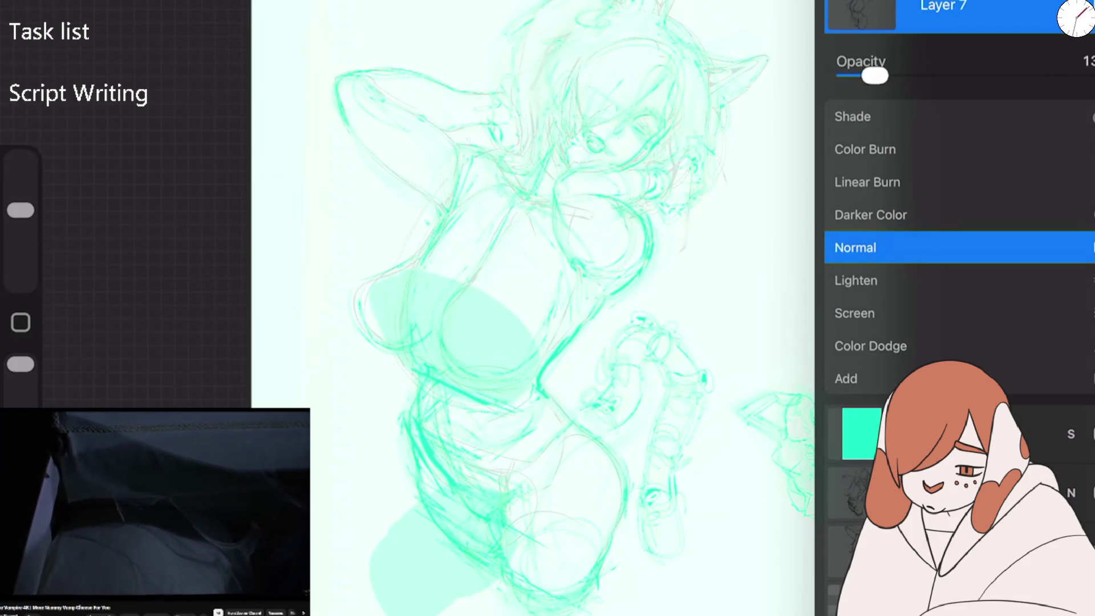
{"action": "left_click", "coordinate": [1070, 6]}
{"action": "left_click", "coordinate": [741, 228]}
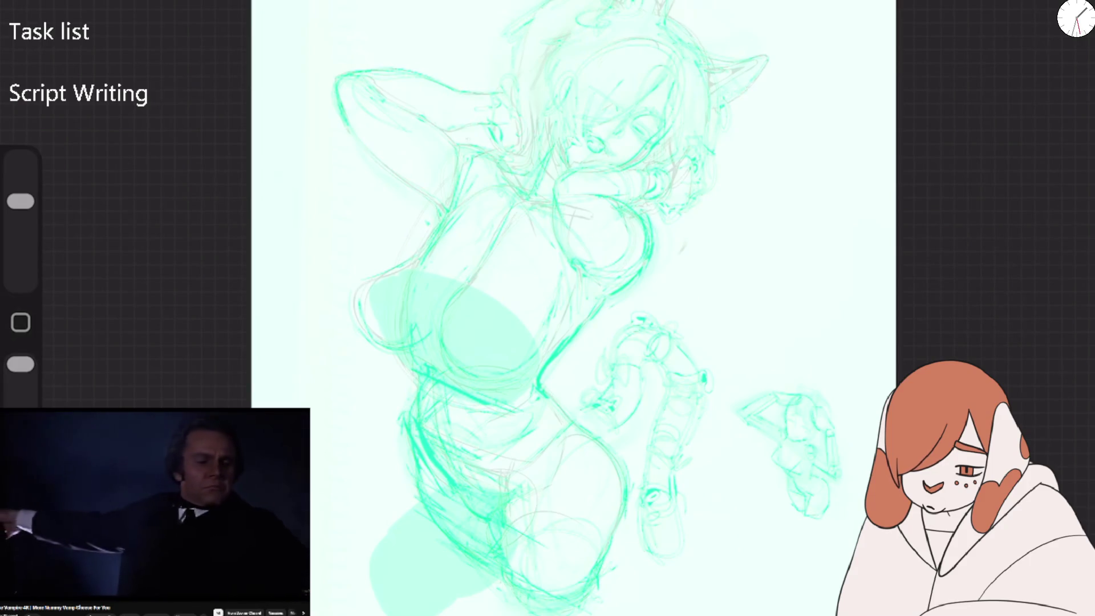
{"action": "scroll", "coordinate": [456, 248], "scroll_direction": "up", "scroll_amount": 3}
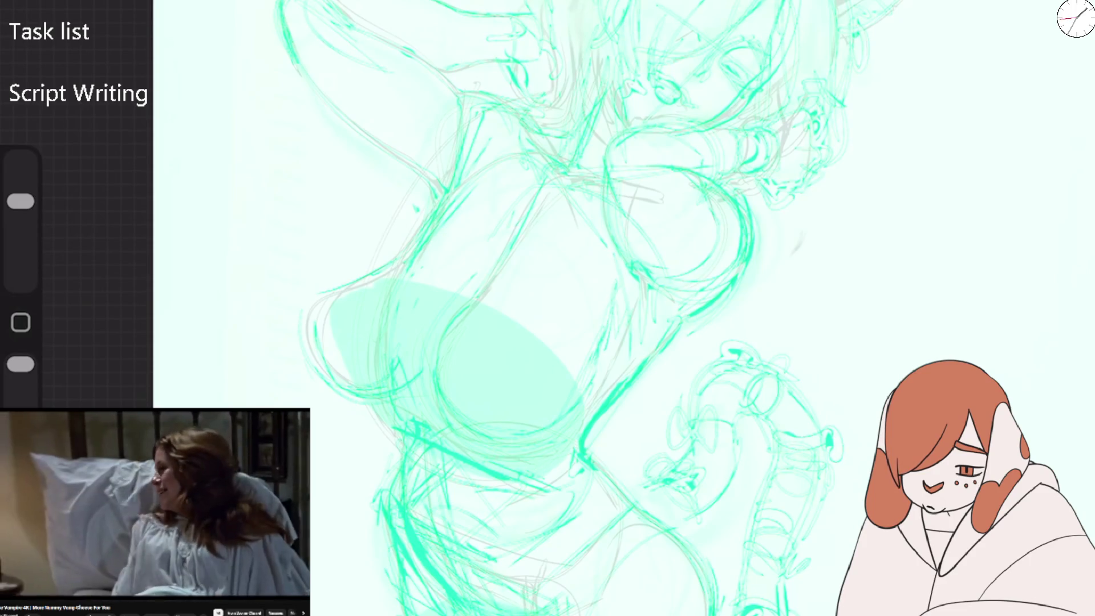
{"action": "scroll", "coordinate": [547, 308], "scroll_direction": "down", "scroll_amount": 3}
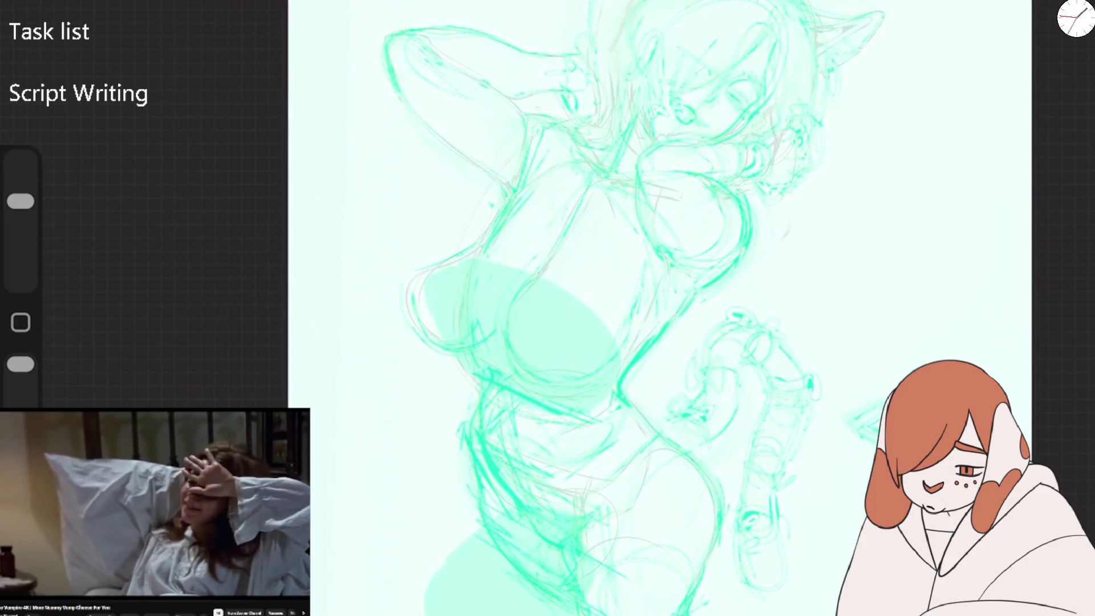
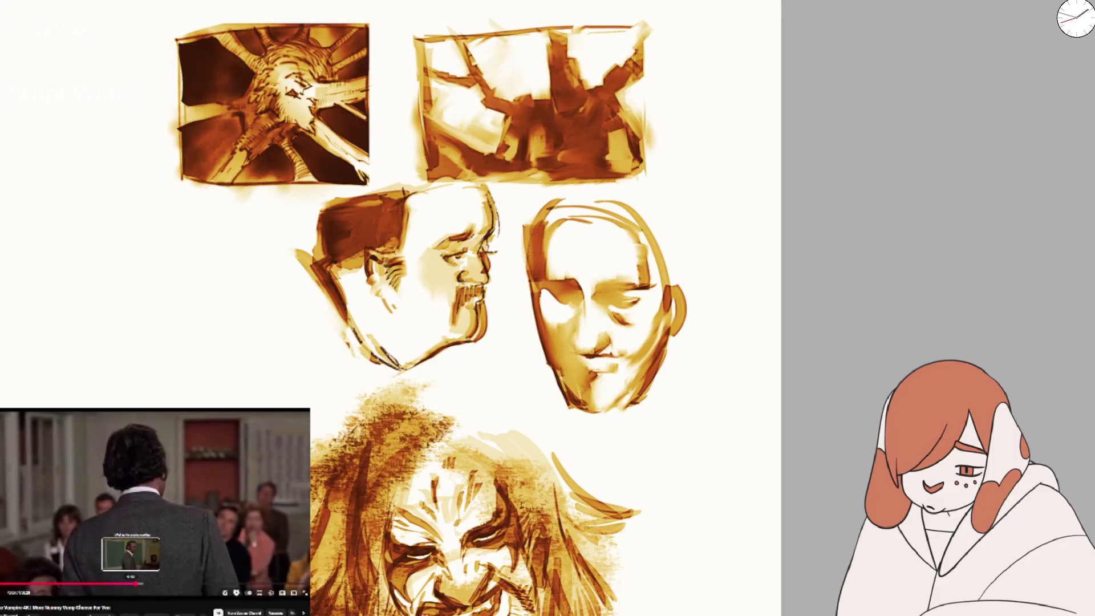
Jump the reference film to a different classroom scene on the seek bar.
{"action": "left_click", "coordinate": [131, 583]}
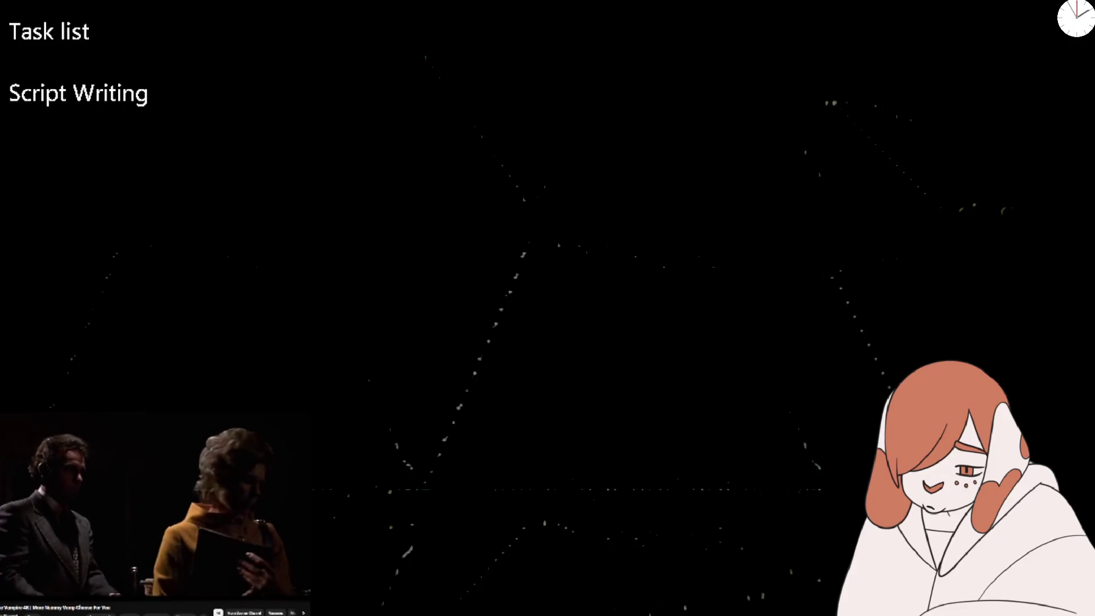
Pause the film reference on a frame, then resume playback.
{"action": "key", "text": "space"}
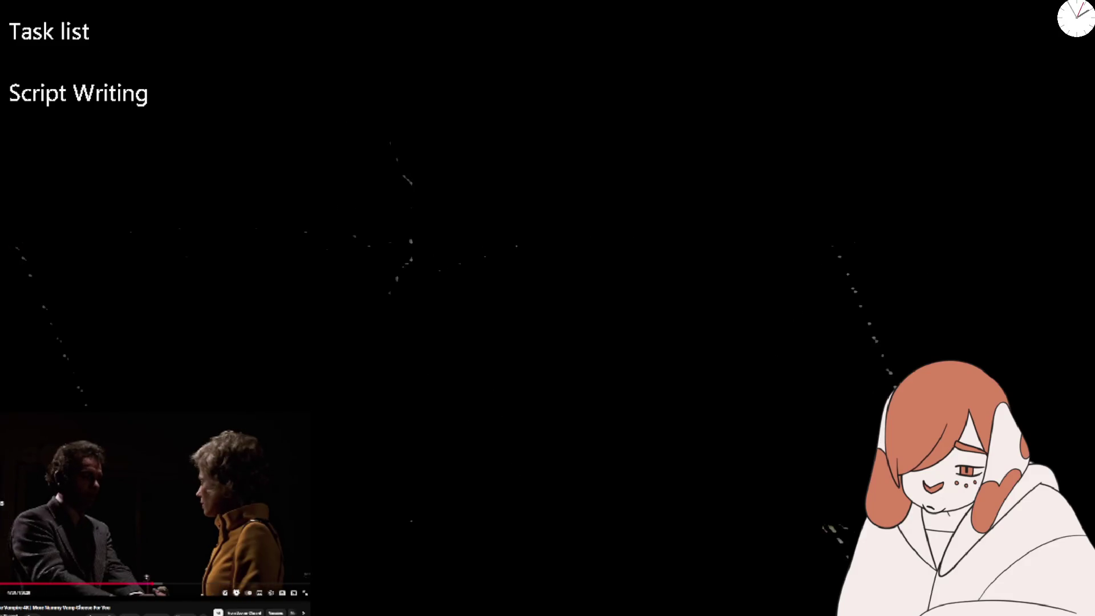
{"action": "key", "text": "space"}
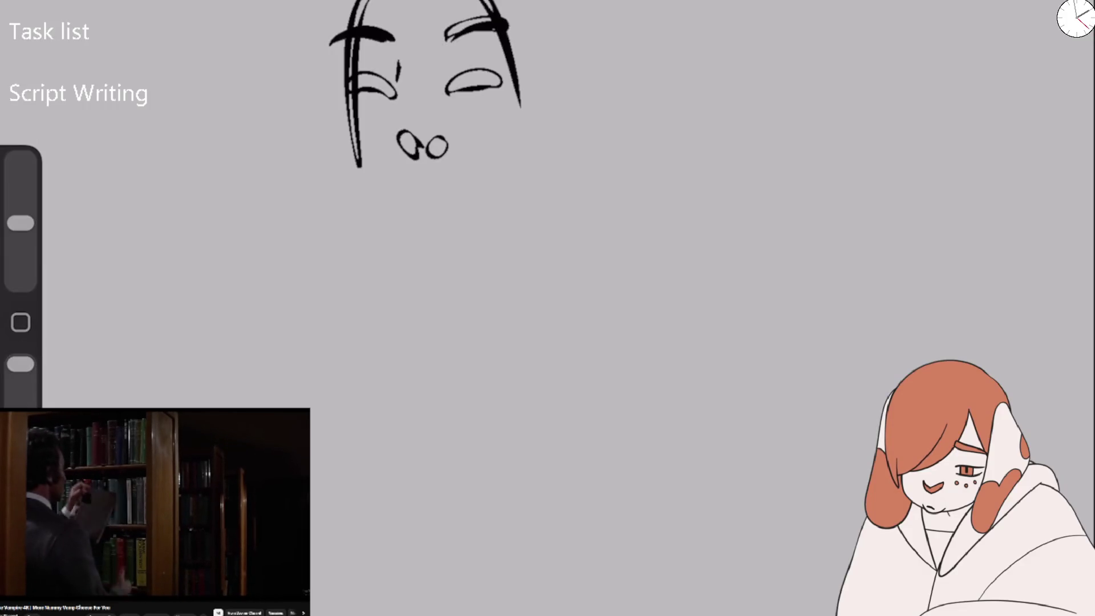
Add nose, eyelid, under-eye and mouth strokes to the black face, undoing the mouth and oval attempts.
{"action": "left_click_drag", "start_coordinate": [375, 44], "coordinate": [406, 120]}
{"action": "left_click_drag", "start_coordinate": [446, 70], "coordinate": [491, 69]}
{"action": "left_click_drag", "start_coordinate": [331, 101], "coordinate": [506, 86]}
{"action": "mouse_move", "coordinate": [427, 149]}
{"action": "left_mouse_down"}
{"action": "mouse_move", "coordinate": [443, 139]}
{"action": "mouse_move", "coordinate": [422, 117]}
{"action": "left_mouse_up"}
{"action": "mouse_move", "coordinate": [391, 174]}
{"action": "left_mouse_down"}
{"action": "mouse_move", "coordinate": [427, 186]}
{"action": "mouse_move", "coordinate": [472, 162]}
{"action": "left_mouse_up"}
{"action": "key", "text": "ctrl+z"}
{"action": "left_click_drag", "start_coordinate": [399, 52], "coordinate": [393, 55]}
{"action": "mouse_move", "coordinate": [410, 74]}
{"action": "left_mouse_down"}
{"action": "mouse_move", "coordinate": [439, 165]}
{"action": "mouse_move", "coordinate": [414, 186]}
{"action": "mouse_move", "coordinate": [417, 177]}
{"action": "left_mouse_up"}
{"action": "key", "text": "ctrl+z"}
{"action": "key", "text": "ctrl+z"}
Lower the brush opacity to 47% and erase the whole black face sketch.
{"action": "left_click", "coordinate": [433, 181]}
{"action": "left_click_drag", "start_coordinate": [20, 364], "coordinate": [20, 399]}
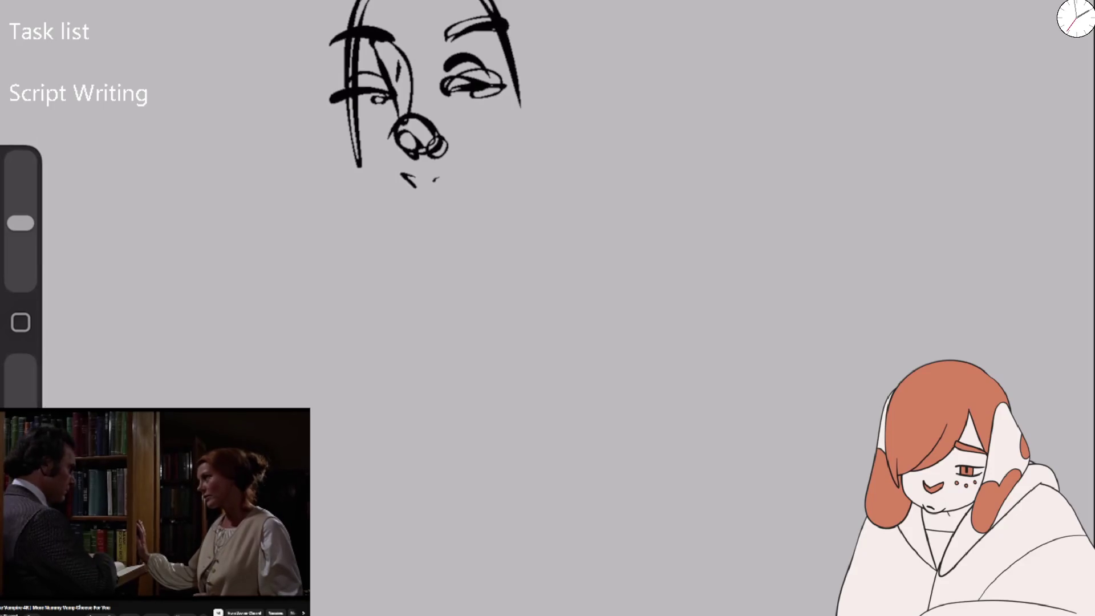
{"action": "key", "text": "e"}
{"action": "left_click_drag", "start_coordinate": [342, 23], "coordinate": [359, 160]}
{"action": "left_click_drag", "start_coordinate": [451, 23], "coordinate": [490, 86]}
{"action": "left_click_drag", "start_coordinate": [399, 122], "coordinate": [445, 154]}
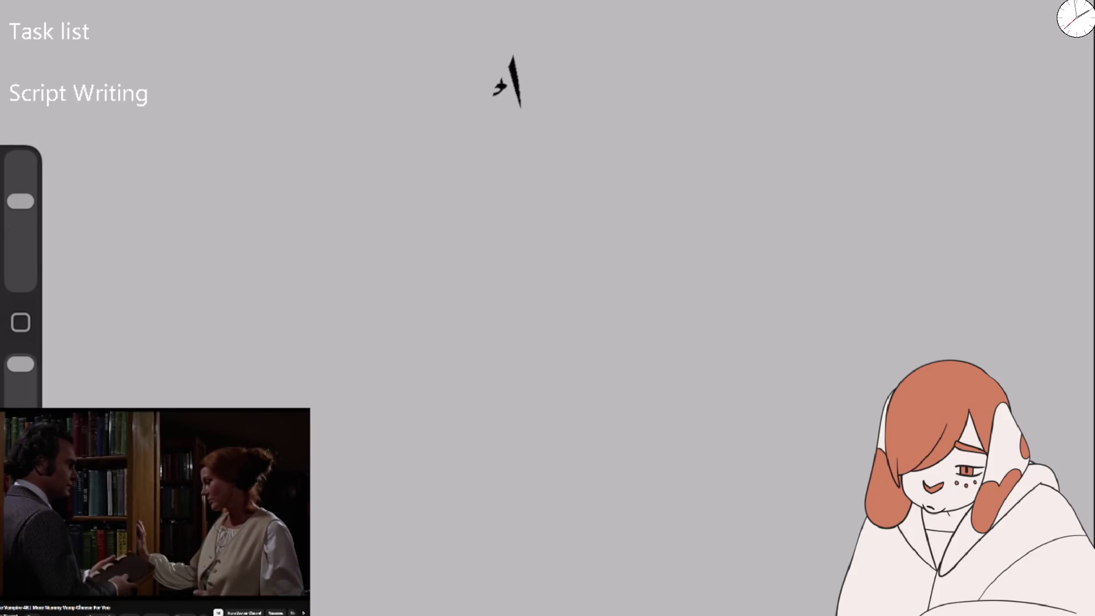
{"action": "left_click_drag", "start_coordinate": [510, 52], "coordinate": [519, 108]}
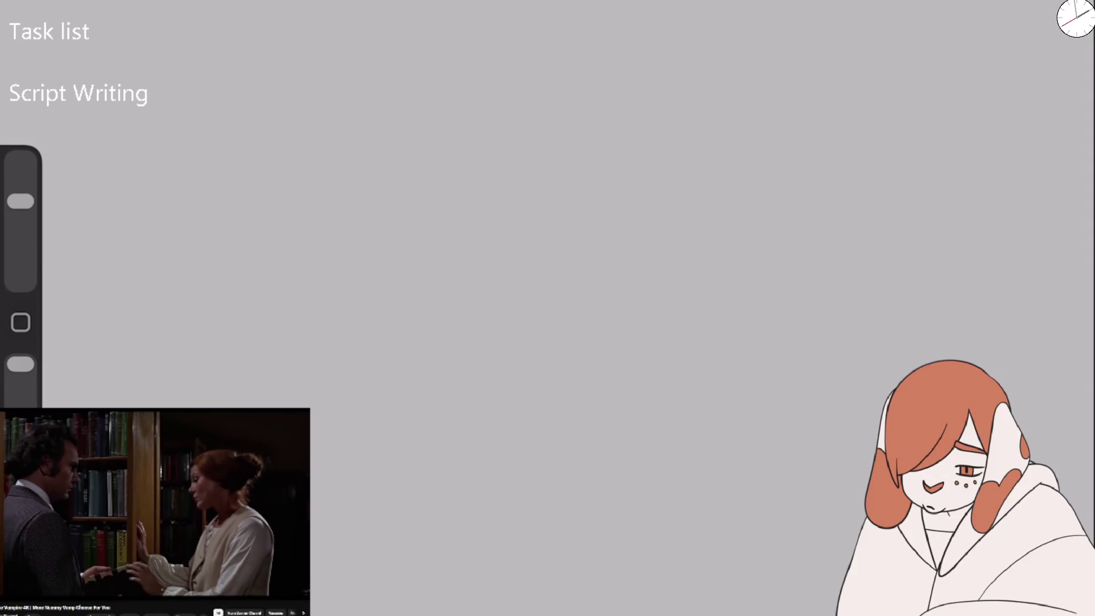
Redraw the face in grey: both eyes, a long nose line, brow arc and U-shaped jaw.
{"action": "key", "text": "b"}
{"action": "left_click_drag", "start_coordinate": [372, 158], "coordinate": [327, 150]}
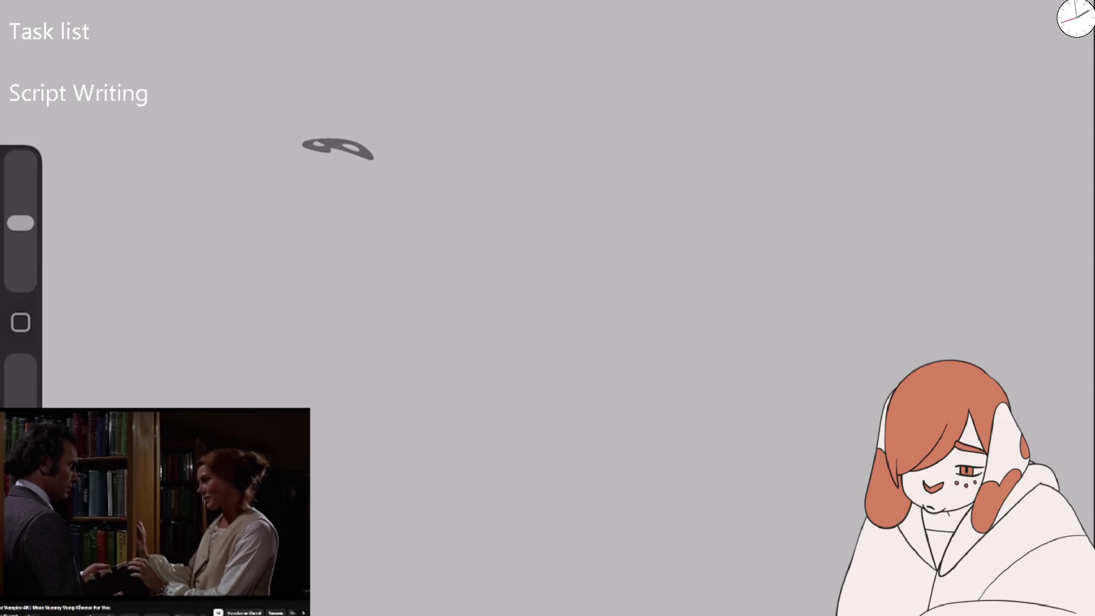
{"action": "left_click_drag", "start_coordinate": [304, 144], "coordinate": [371, 157]}
{"action": "left_click_drag", "start_coordinate": [447, 145], "coordinate": [512, 114]}
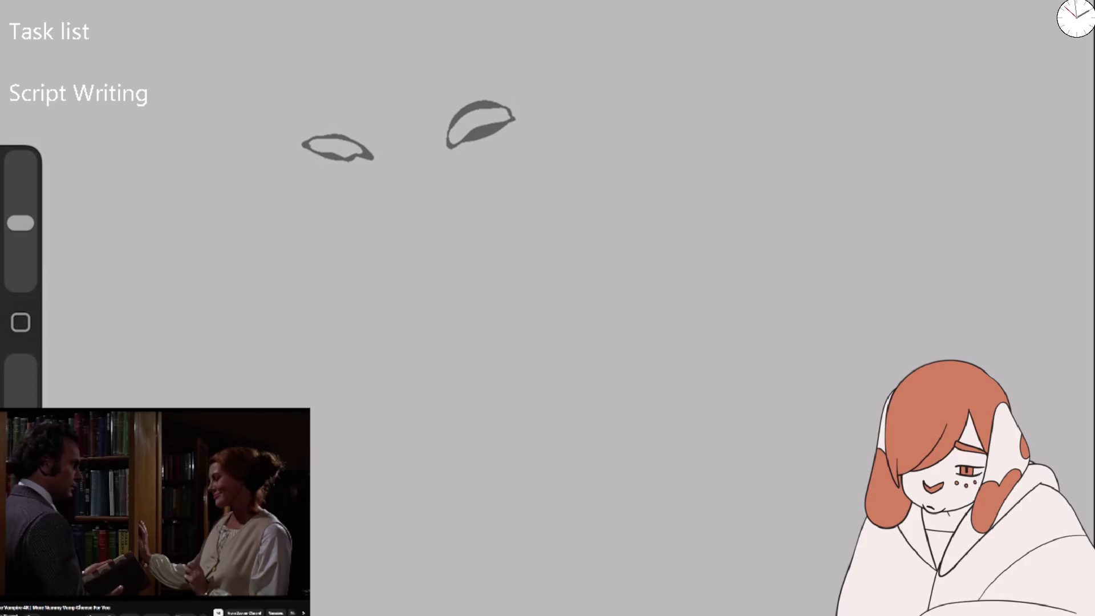
{"action": "left_click_drag", "start_coordinate": [391, 5], "coordinate": [426, 262]}
{"action": "mouse_move", "coordinate": [371, 46]}
{"action": "left_mouse_down"}
{"action": "mouse_move", "coordinate": [393, 6]}
{"action": "mouse_move", "coordinate": [328, 145]}
{"action": "left_mouse_up"}
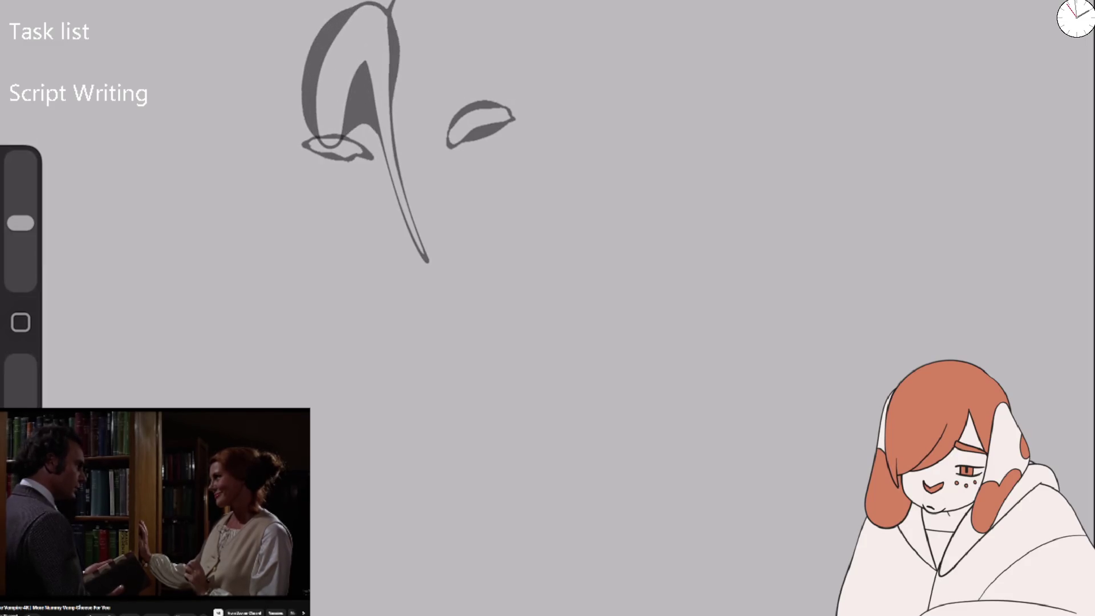
{"action": "left_click_drag", "start_coordinate": [393, 8], "coordinate": [516, 117]}
{"action": "left_click_drag", "start_coordinate": [393, 57], "coordinate": [502, 117]}
{"action": "mouse_move", "coordinate": [343, 201]}
{"action": "left_mouse_down"}
{"action": "mouse_move", "coordinate": [451, 319]}
{"action": "mouse_move", "coordinate": [490, 300]}
{"action": "mouse_move", "coordinate": [522, 208]}
{"action": "left_mouse_up"}
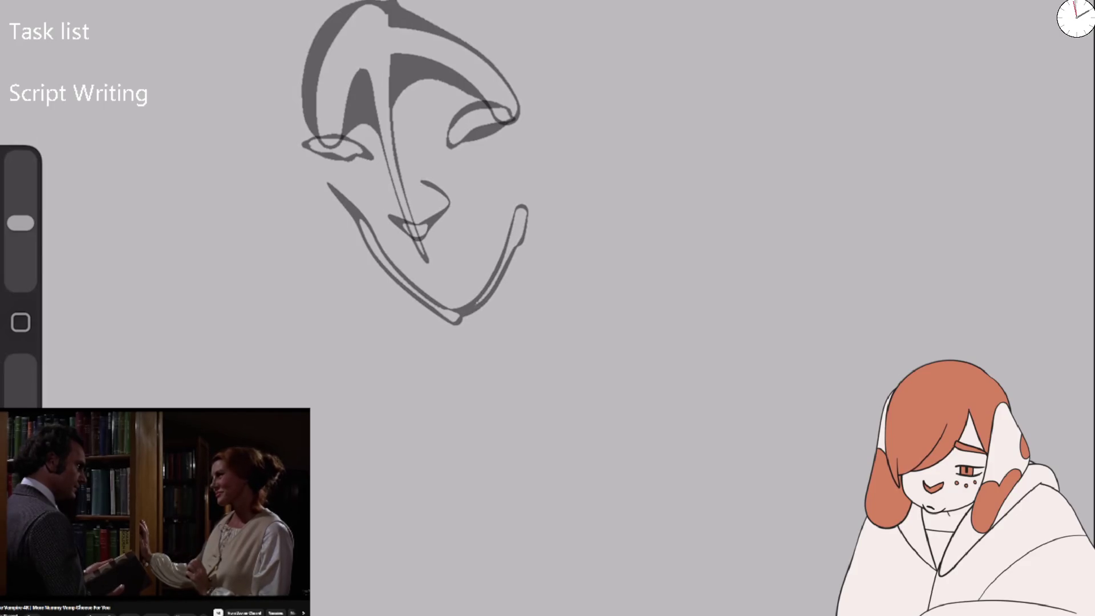
Add a nose loop, re-outline the eyes and draw the long outer face contour.
{"action": "left_click_drag", "start_coordinate": [423, 182], "coordinate": [394, 220]}
{"action": "left_click_drag", "start_coordinate": [385, 142], "coordinate": [365, 197]}
{"action": "left_click_drag", "start_coordinate": [319, 145], "coordinate": [385, 154]}
{"action": "left_click_drag", "start_coordinate": [451, 142], "coordinate": [470, 108]}
{"action": "mouse_move", "coordinate": [442, 38]}
{"action": "left_mouse_down"}
{"action": "mouse_move", "coordinate": [502, 114]}
{"action": "mouse_move", "coordinate": [436, 311]}
{"action": "left_mouse_up"}
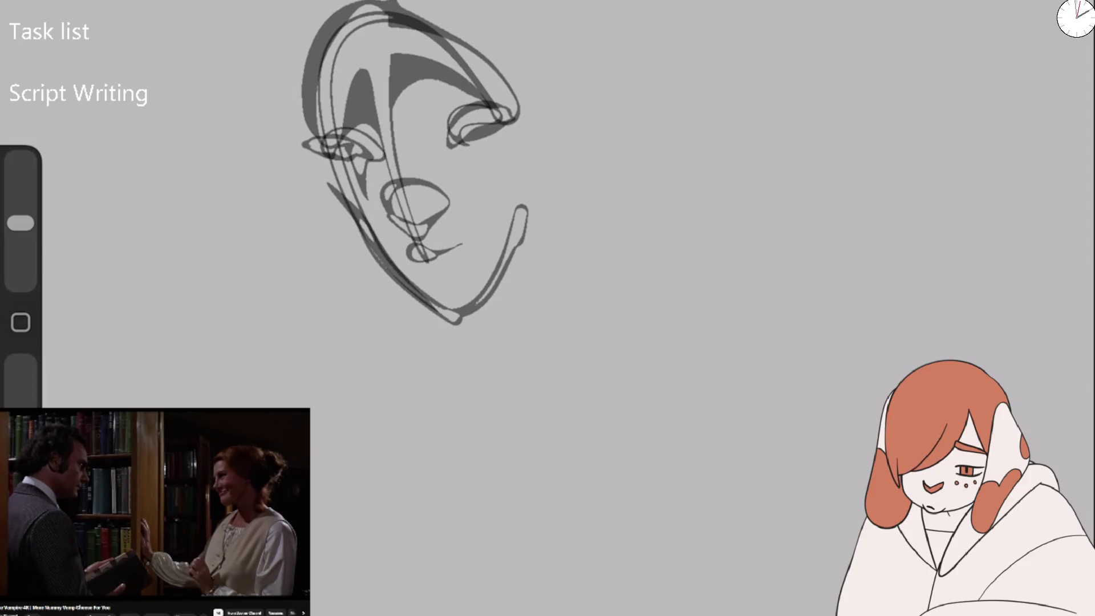
{"action": "scroll", "coordinate": [491, 183], "scroll_direction": "down", "scroll_amount": 3}
{"action": "scroll", "coordinate": [297, 165], "scroll_direction": "up", "scroll_amount": 3}
Set the eraser opacity to 22% and erase all the grey face strokes.
{"action": "left_click_drag", "start_coordinate": [21, 393], "coordinate": [21, 365]}
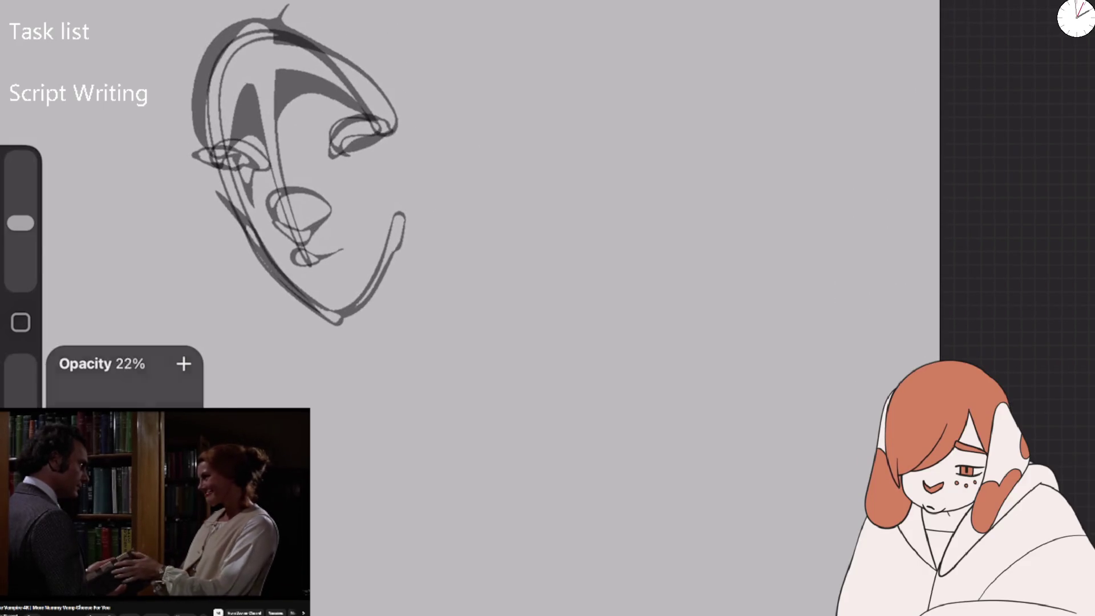
{"action": "left_click_drag", "start_coordinate": [21, 223], "coordinate": [21, 201]}
{"action": "mouse_move", "coordinate": [228, 35]}
{"action": "left_mouse_down"}
{"action": "mouse_move", "coordinate": [250, 171]}
{"action": "mouse_move", "coordinate": [285, 9]}
{"action": "left_mouse_up"}
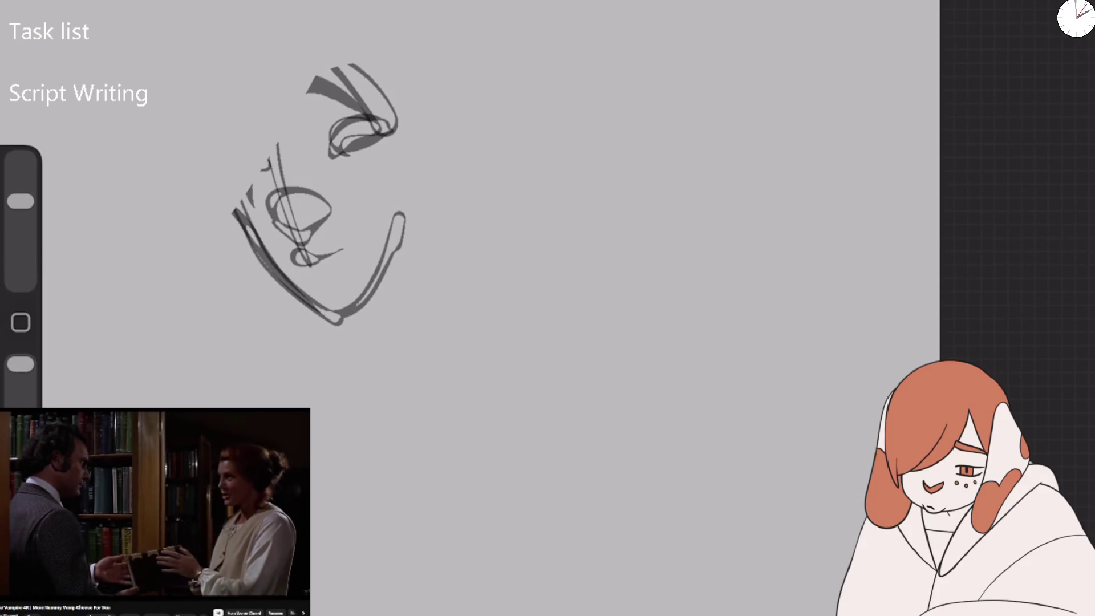
{"action": "left_click_drag", "start_coordinate": [370, 86], "coordinate": [274, 257]}
{"action": "left_click_drag", "start_coordinate": [399, 217], "coordinate": [336, 320]}
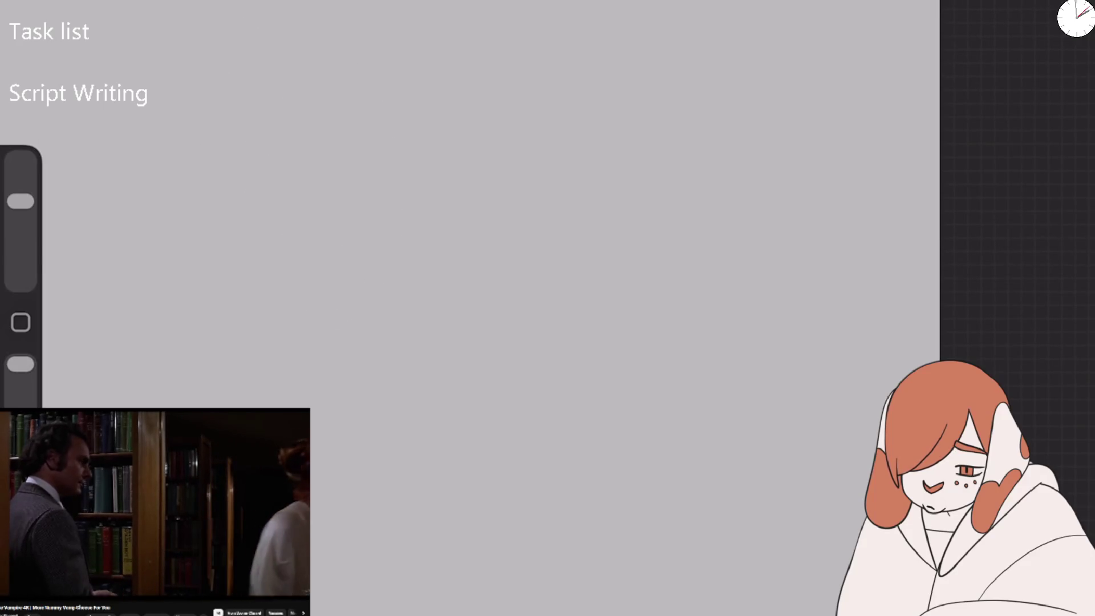
Start a new grey face with a small left-eye circle, right-eye oval and mouth stroke.
{"action": "key", "text": "b"}
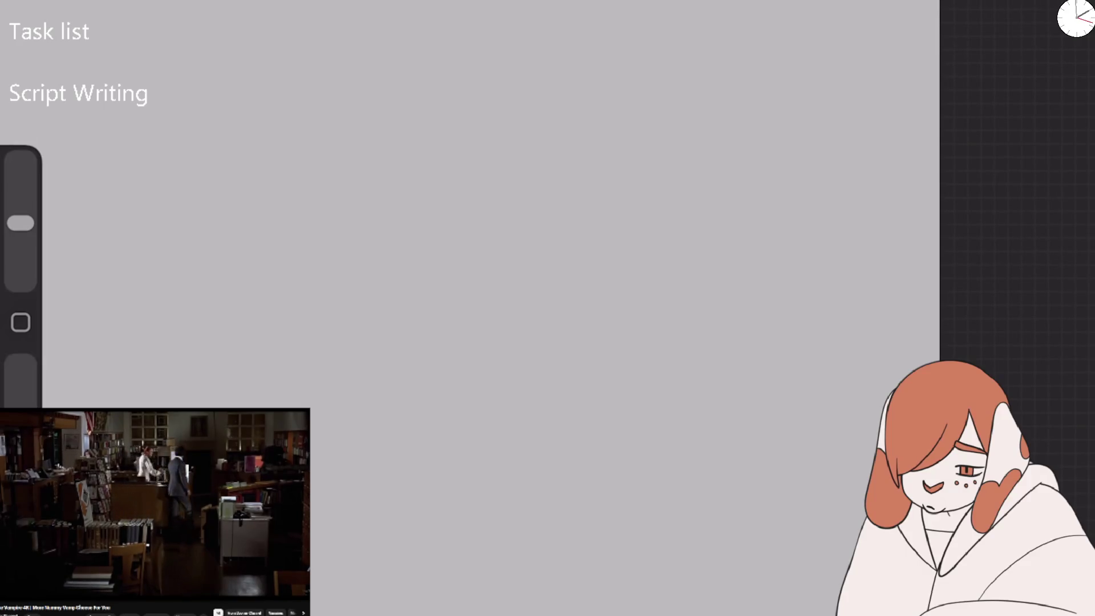
{"action": "mouse_move", "coordinate": [371, 187]}
{"action": "left_mouse_down"}
{"action": "mouse_move", "coordinate": [491, 100]}
{"action": "mouse_move", "coordinate": [497, 131]}
{"action": "mouse_move", "coordinate": [350, 247]}
{"action": "left_mouse_up"}
{"action": "key", "text": "ctrl+z"}
{"action": "mouse_move", "coordinate": [328, 107]}
{"action": "left_mouse_down"}
{"action": "mouse_move", "coordinate": [308, 125]}
{"action": "mouse_move", "coordinate": [334, 131]}
{"action": "left_mouse_up"}
{"action": "mouse_move", "coordinate": [408, 103]}
{"action": "left_mouse_down"}
{"action": "mouse_move", "coordinate": [365, 114]}
{"action": "mouse_move", "coordinate": [411, 108]}
{"action": "left_mouse_up"}
{"action": "left_click", "coordinate": [330, 97]}
{"action": "left_click_drag", "start_coordinate": [334, 98], "coordinate": [288, 95]}
{"action": "left_click_drag", "start_coordinate": [381, 71], "coordinate": [367, 105]}
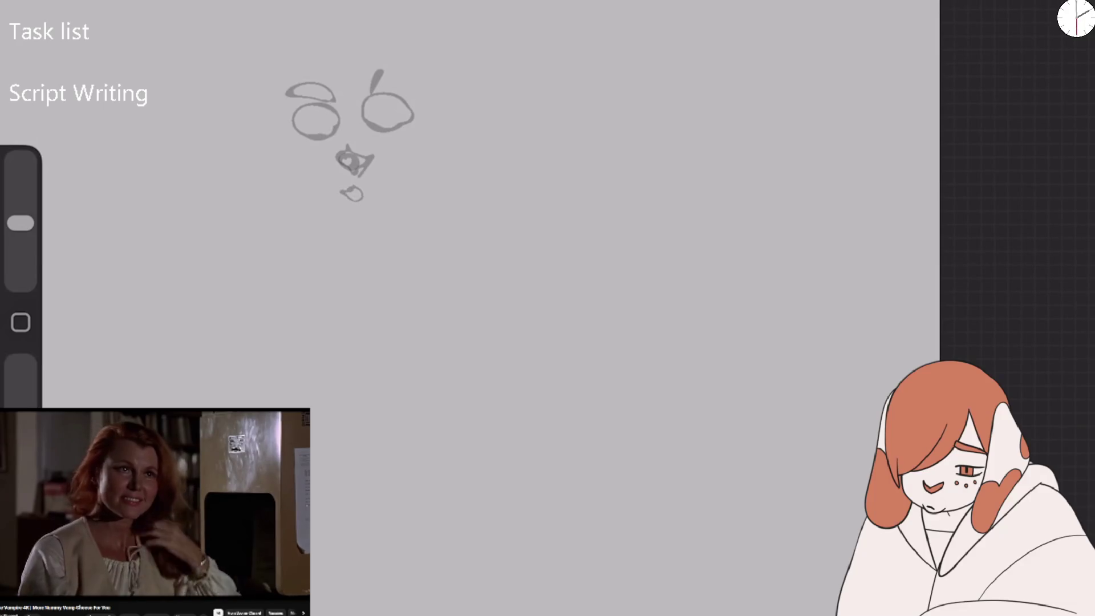
{"action": "mouse_move", "coordinate": [360, 194]}
{"action": "left_mouse_down"}
{"action": "mouse_move", "coordinate": [403, 183]}
{"action": "mouse_move", "coordinate": [336, 198]}
{"action": "left_mouse_up"}
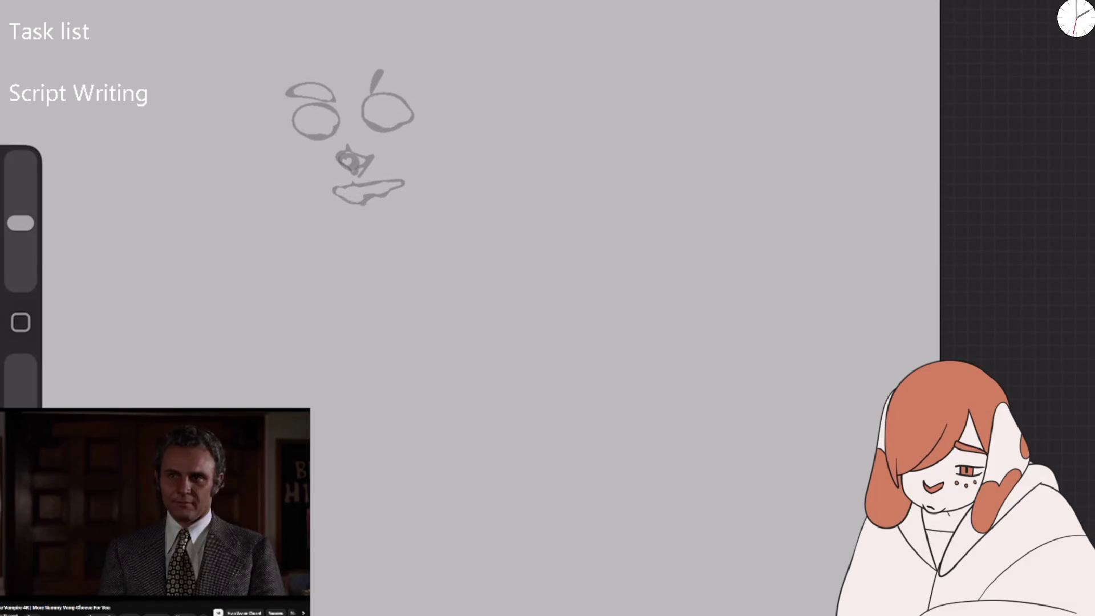
Draw the outer face contour, jaw lines and right contour over the head top, undoing stray strokes.
{"action": "mouse_move", "coordinate": [336, 68]}
{"action": "left_mouse_down"}
{"action": "mouse_move", "coordinate": [371, 214]}
{"action": "mouse_move", "coordinate": [285, 188]}
{"action": "mouse_move", "coordinate": [365, 251]}
{"action": "left_mouse_up"}
{"action": "left_click_drag", "start_coordinate": [311, 171], "coordinate": [348, 225]}
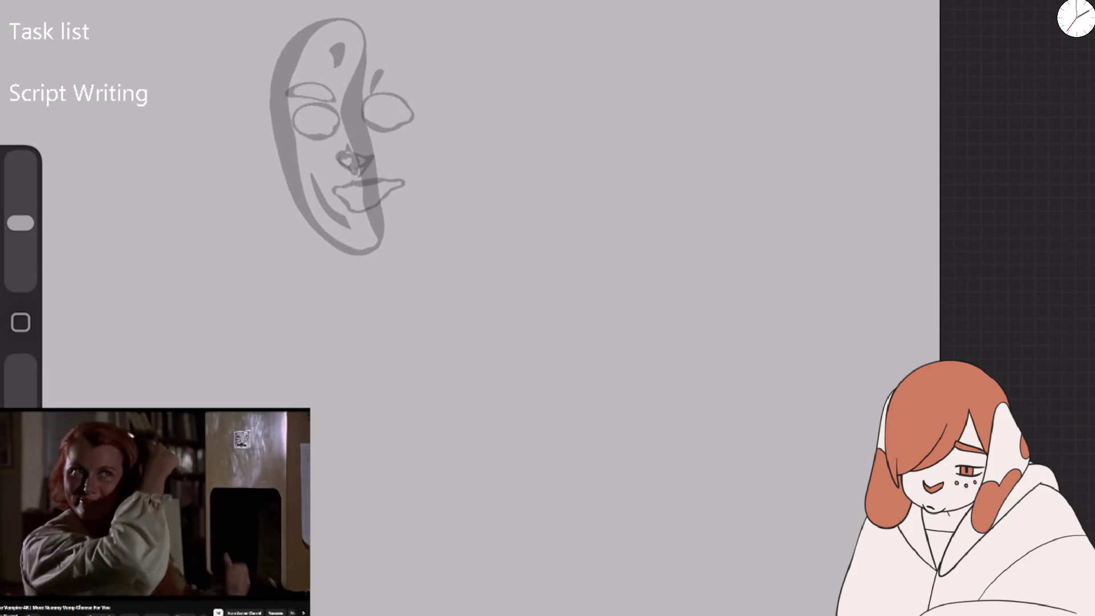
{"action": "key", "text": "ctrl+z"}
{"action": "key", "text": "ctrl+z"}
{"action": "key", "text": "ctrl+z"}
{"action": "left_click_drag", "start_coordinate": [311, 20], "coordinate": [342, 260]}
{"action": "mouse_move", "coordinate": [342, 208]}
{"action": "left_mouse_down"}
{"action": "mouse_move", "coordinate": [393, 234]}
{"action": "mouse_move", "coordinate": [342, 262]}
{"action": "mouse_move", "coordinate": [310, 128]}
{"action": "mouse_move", "coordinate": [311, 174]}
{"action": "left_mouse_up"}
{"action": "left_click_drag", "start_coordinate": [320, 225], "coordinate": [328, 15]}
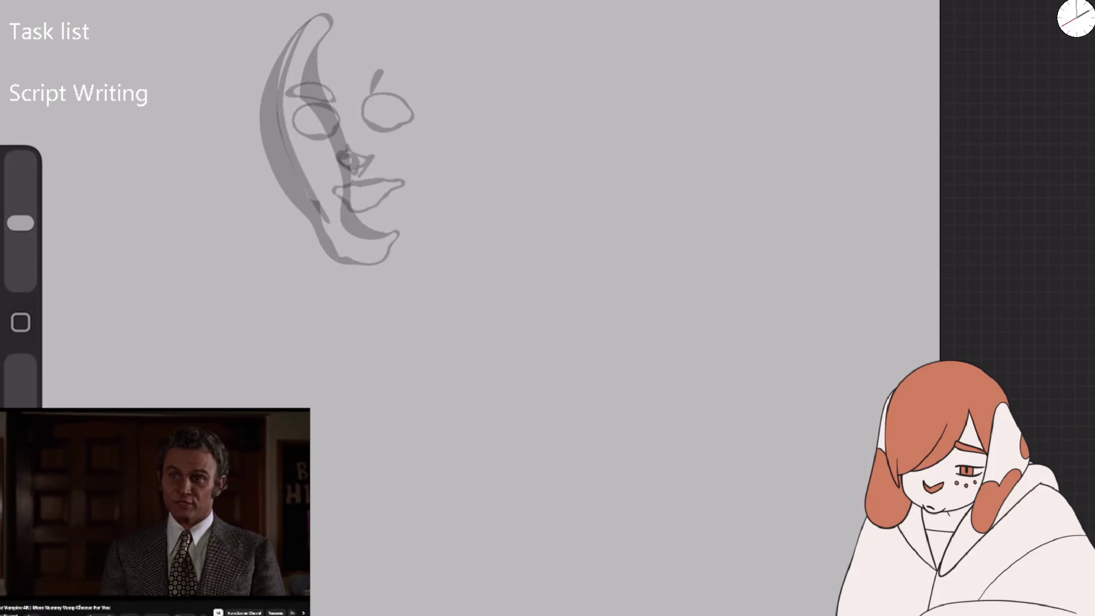
{"action": "key", "text": "ctrl+z"}
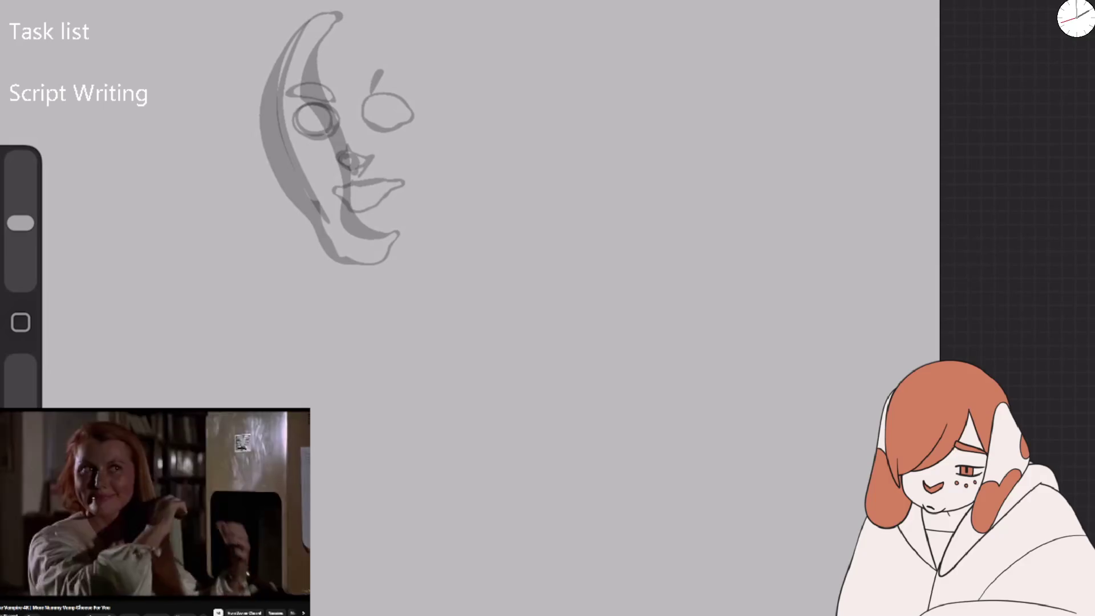
{"action": "mouse_move", "coordinate": [393, 243]}
{"action": "left_mouse_down"}
{"action": "mouse_move", "coordinate": [439, 165]}
{"action": "mouse_move", "coordinate": [319, 5]}
{"action": "left_mouse_up"}
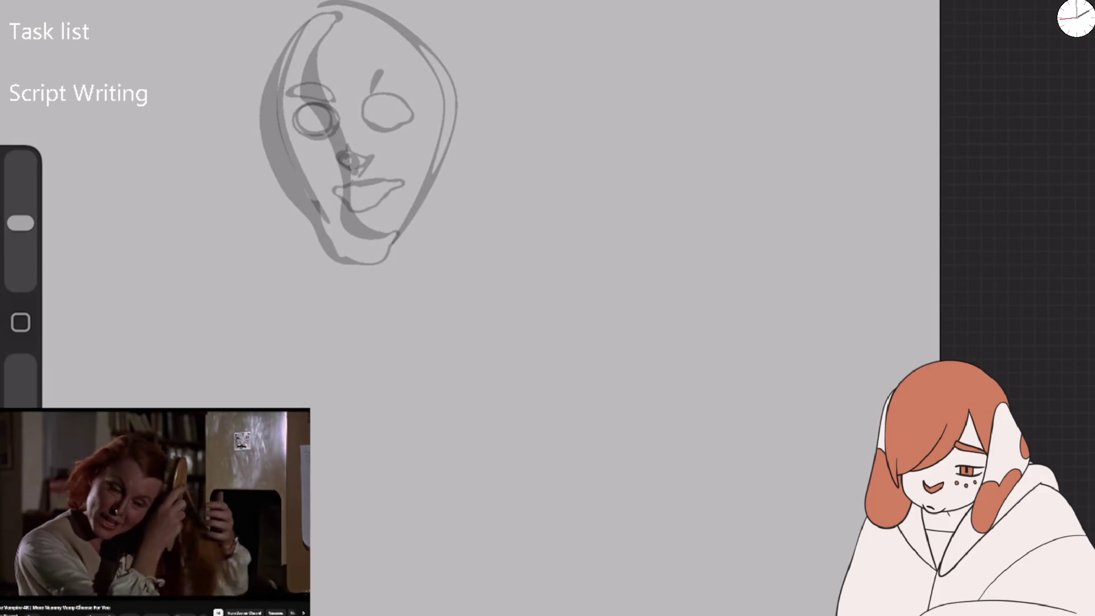
{"action": "left_click_drag", "start_coordinate": [427, 202], "coordinate": [418, 325]}
{"action": "key", "text": "ctrl+z"}
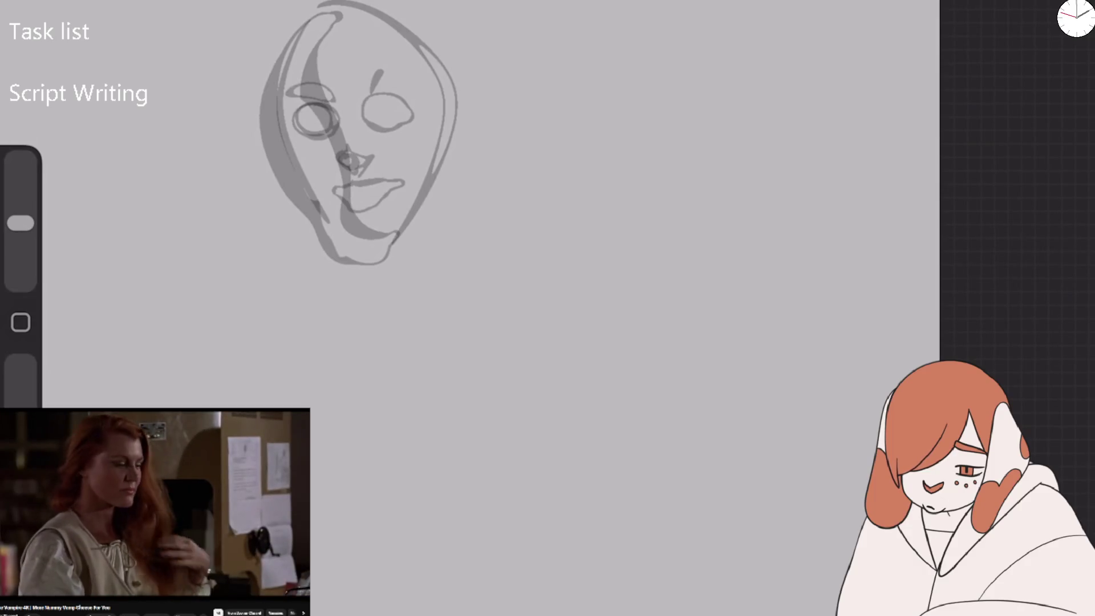
Draw long neck lines down the canvas, a new jaw curve, and a large oval head to the right.
{"action": "left_click_drag", "start_coordinate": [440, 91], "coordinate": [404, 303]}
{"action": "left_click_drag", "start_coordinate": [301, 151], "coordinate": [348, 358]}
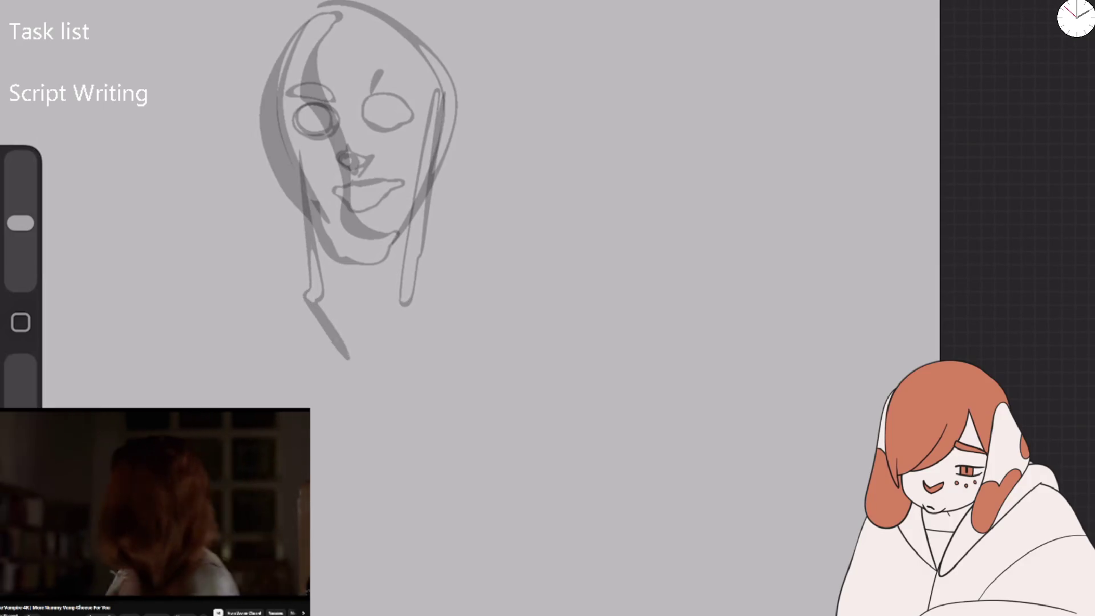
{"action": "left_click_drag", "start_coordinate": [308, 302], "coordinate": [363, 393]}
{"action": "left_click_drag", "start_coordinate": [425, 192], "coordinate": [399, 439]}
{"action": "left_click_drag", "start_coordinate": [306, 237], "coordinate": [383, 458]}
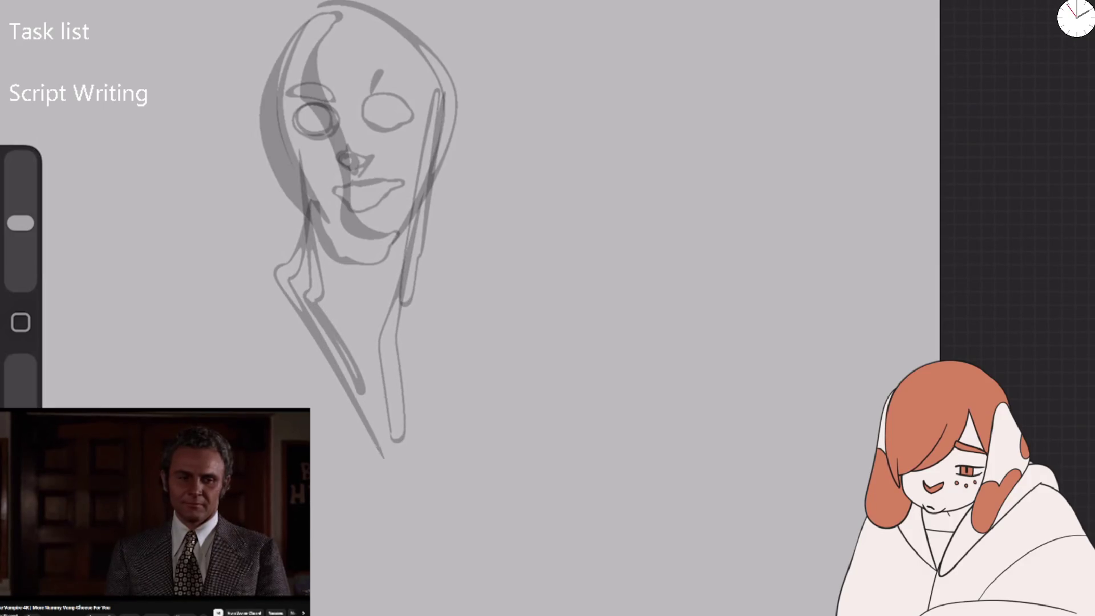
{"action": "left_click_drag", "start_coordinate": [416, 197], "coordinate": [354, 365]}
{"action": "mouse_move", "coordinate": [311, 220]}
{"action": "left_mouse_down"}
{"action": "mouse_move", "coordinate": [402, 237]}
{"action": "mouse_move", "coordinate": [422, 51]}
{"action": "mouse_move", "coordinate": [394, 285]}
{"action": "left_mouse_up"}
{"action": "mouse_move", "coordinate": [459, 233]}
{"action": "left_mouse_down"}
{"action": "mouse_move", "coordinate": [613, 160]}
{"action": "mouse_move", "coordinate": [476, 296]}
{"action": "mouse_move", "coordinate": [570, 80]}
{"action": "left_mouse_up"}
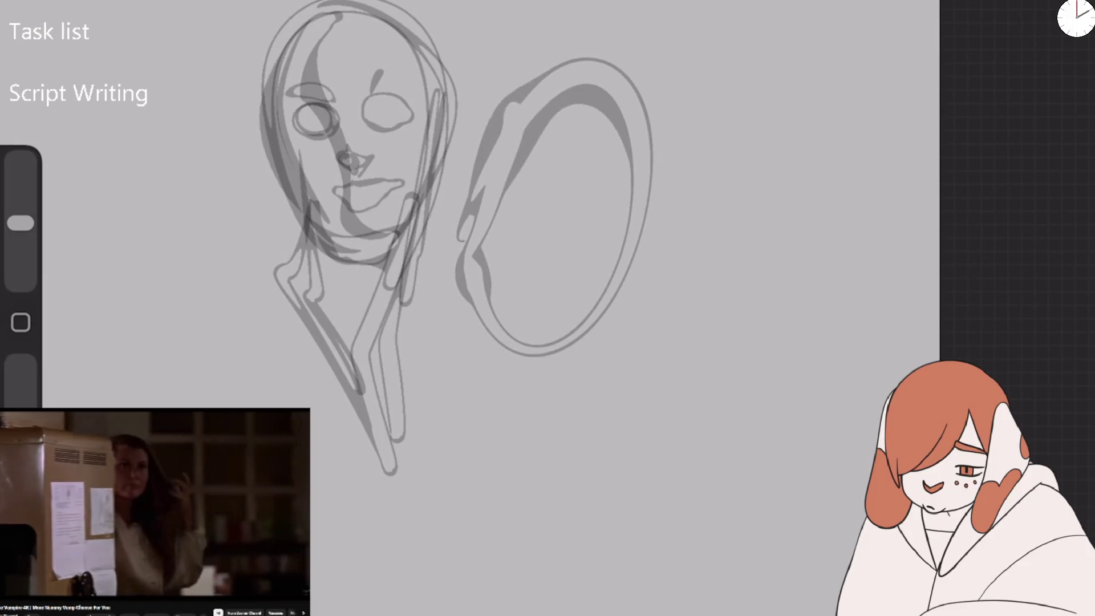
Shade the right oval and fill it with inner curves, a small circle and spirals.
{"action": "left_click_drag", "start_coordinate": [456, 205], "coordinate": [548, 71]}
{"action": "mouse_move", "coordinate": [439, 103]}
{"action": "left_mouse_down"}
{"action": "mouse_move", "coordinate": [565, 60]}
{"action": "mouse_move", "coordinate": [621, 63]}
{"action": "left_mouse_up"}
{"action": "left_click_drag", "start_coordinate": [530, 82], "coordinate": [564, 334]}
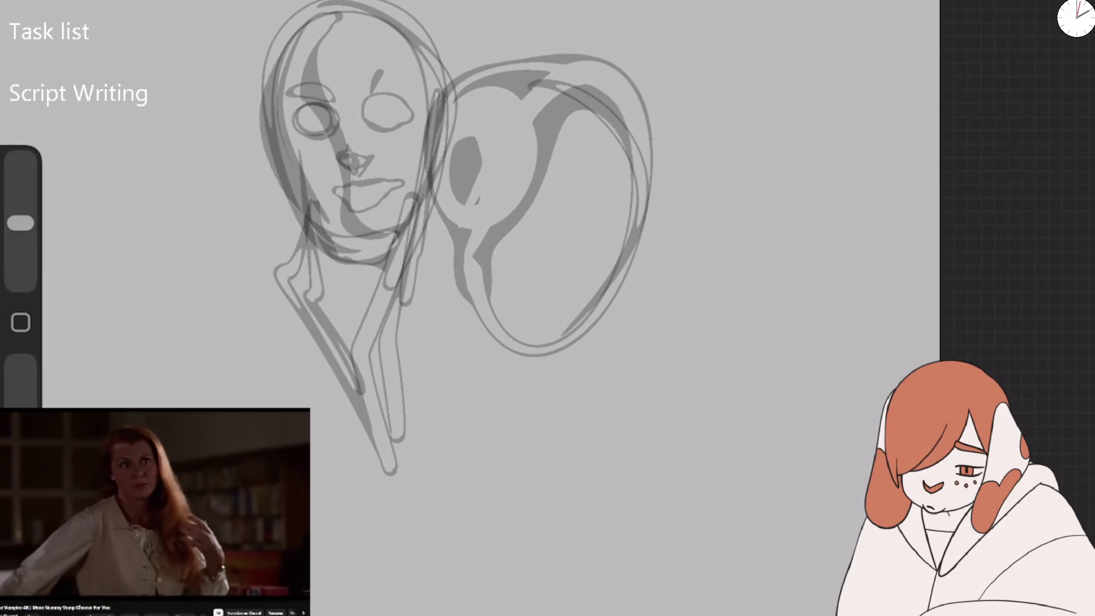
{"action": "left_click_drag", "start_coordinate": [502, 132], "coordinate": [496, 137]}
{"action": "mouse_move", "coordinate": [422, 183]}
{"action": "left_mouse_down"}
{"action": "mouse_move", "coordinate": [587, 219]}
{"action": "mouse_move", "coordinate": [619, 188]}
{"action": "mouse_move", "coordinate": [565, 263]}
{"action": "left_mouse_up"}
{"action": "left_click_drag", "start_coordinate": [514, 188], "coordinate": [547, 288]}
Switch to the SFX Brush at 15% opacity and draw a faint outline around the right head.
{"action": "left_click", "coordinate": [1004, 9]}
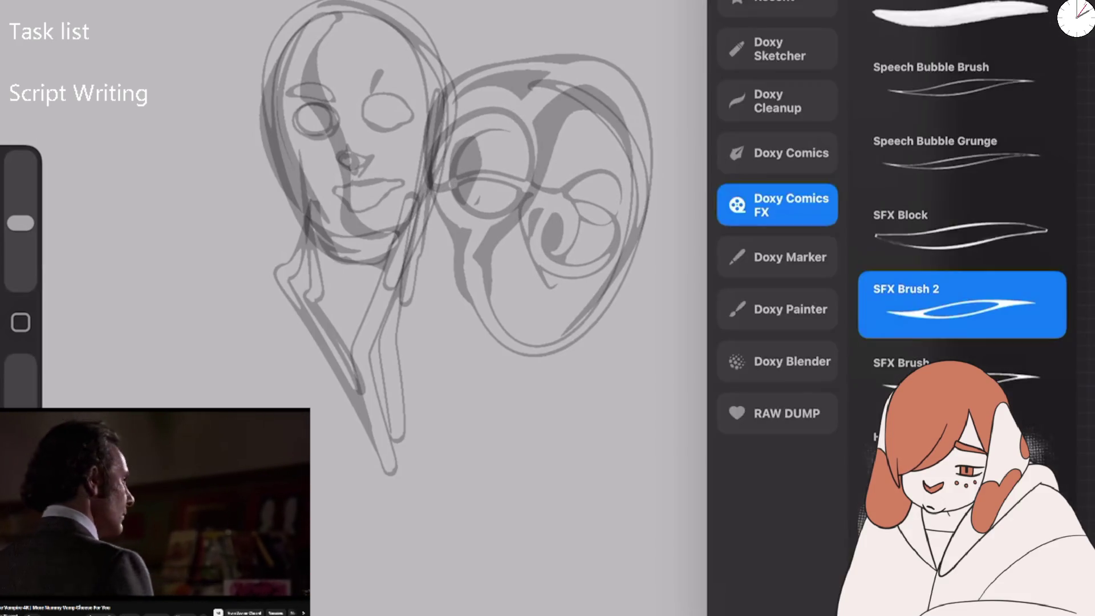
{"action": "left_click", "coordinate": [965, 363]}
{"action": "mouse_move", "coordinate": [618, 227]}
{"action": "left_mouse_down"}
{"action": "mouse_move", "coordinate": [600, 256]}
{"action": "mouse_move", "coordinate": [638, 217]}
{"action": "mouse_move", "coordinate": [588, 274]}
{"action": "left_mouse_up"}
{"action": "left_click_drag", "start_coordinate": [20, 363], "coordinate": [21, 399]}
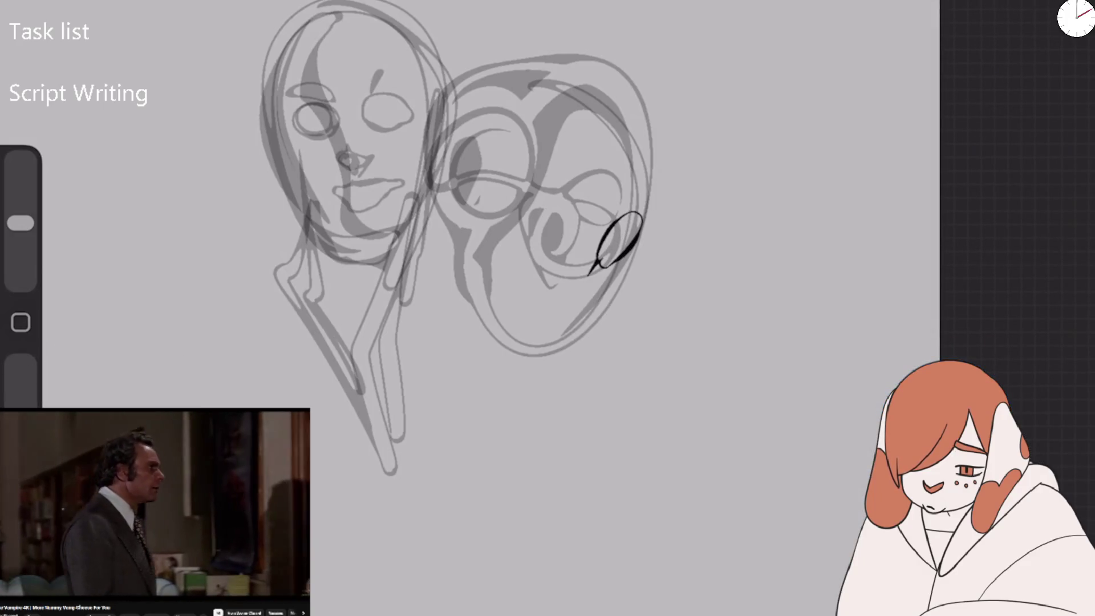
{"action": "key", "text": "ctrl+z"}
{"action": "mouse_move", "coordinate": [627, 208]}
{"action": "left_mouse_down"}
{"action": "mouse_move", "coordinate": [564, 319]}
{"action": "mouse_move", "coordinate": [605, 268]}
{"action": "left_mouse_up"}
{"action": "mouse_move", "coordinate": [556, 302]}
{"action": "left_mouse_down"}
{"action": "mouse_move", "coordinate": [504, 359]}
{"action": "mouse_move", "coordinate": [575, 46]}
{"action": "mouse_move", "coordinate": [556, 373]}
{"action": "left_mouse_up"}
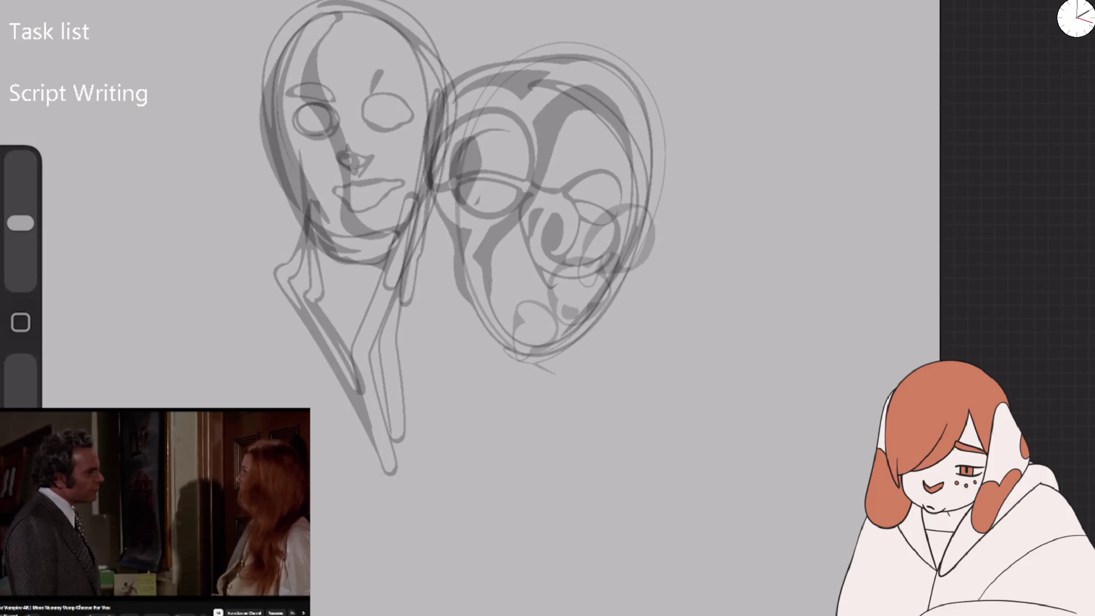
{"action": "scroll", "coordinate": [547, 256], "scroll_direction": "up", "scroll_amount": 3}
{"action": "scroll", "coordinate": [548, 256], "scroll_direction": "up", "scroll_amount": 2}
Sketch the profile's nose, nostril, lips, forehead outline and a small chin loop.
{"action": "scroll", "coordinate": [548, 256], "scroll_direction": "up", "scroll_amount": 1}
{"action": "mouse_move", "coordinate": [193, 44]}
{"action": "left_mouse_down"}
{"action": "mouse_move", "coordinate": [244, 154]}
{"action": "mouse_move", "coordinate": [220, 161]}
{"action": "left_mouse_up"}
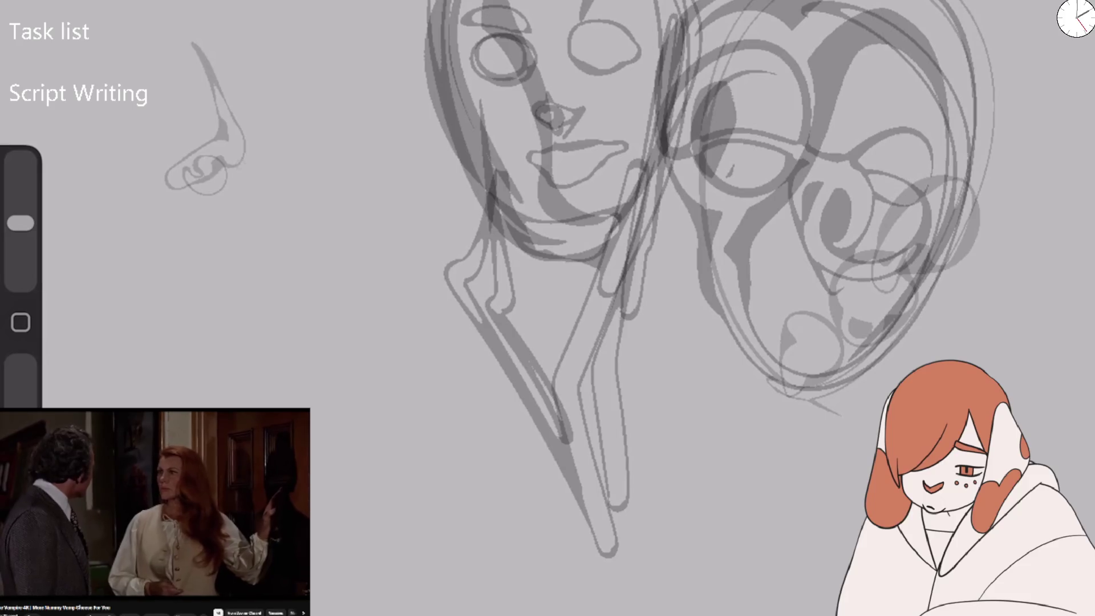
{"action": "left_click_drag", "start_coordinate": [268, 243], "coordinate": [212, 212]}
{"action": "mouse_move", "coordinate": [212, 212]}
{"action": "left_mouse_down"}
{"action": "mouse_move", "coordinate": [254, 189]}
{"action": "mouse_move", "coordinate": [257, 232]}
{"action": "mouse_move", "coordinate": [202, 252]}
{"action": "mouse_move", "coordinate": [242, 275]}
{"action": "mouse_move", "coordinate": [174, 336]}
{"action": "left_mouse_up"}
{"action": "left_click_drag", "start_coordinate": [237, 249], "coordinate": [184, 253]}
{"action": "left_click_drag", "start_coordinate": [239, 216], "coordinate": [231, 239]}
{"action": "left_click_drag", "start_coordinate": [228, 193], "coordinate": [210, 223]}
{"action": "mouse_move", "coordinate": [251, 174]}
{"action": "left_mouse_down"}
{"action": "mouse_move", "coordinate": [268, 237]}
{"action": "mouse_move", "coordinate": [191, 42]}
{"action": "mouse_move", "coordinate": [174, 117]}
{"action": "left_mouse_up"}
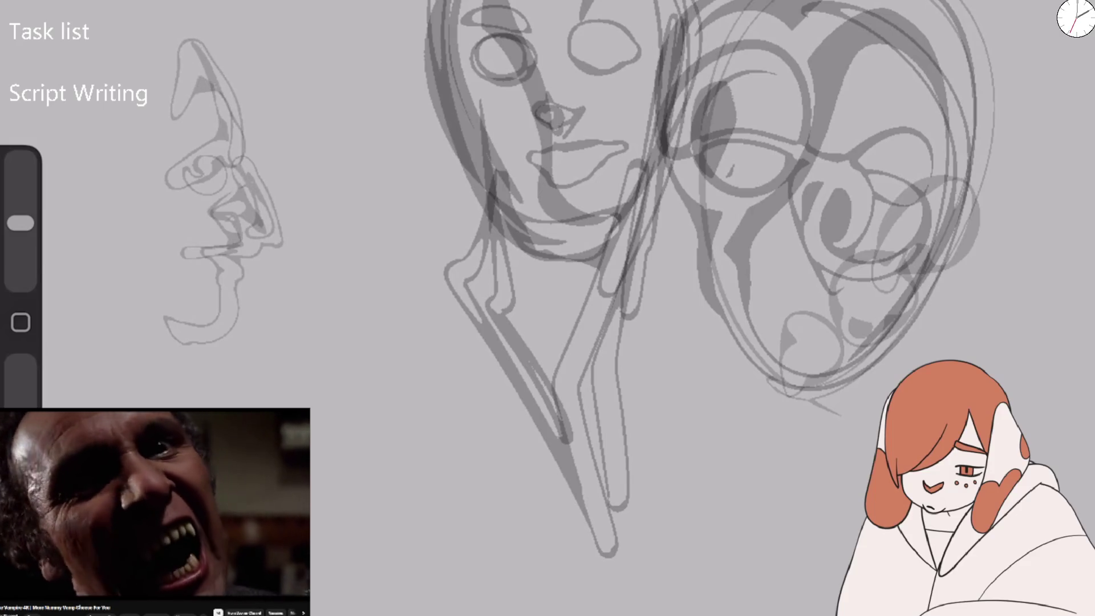
{"action": "left_click_drag", "start_coordinate": [196, 322], "coordinate": [174, 331]}
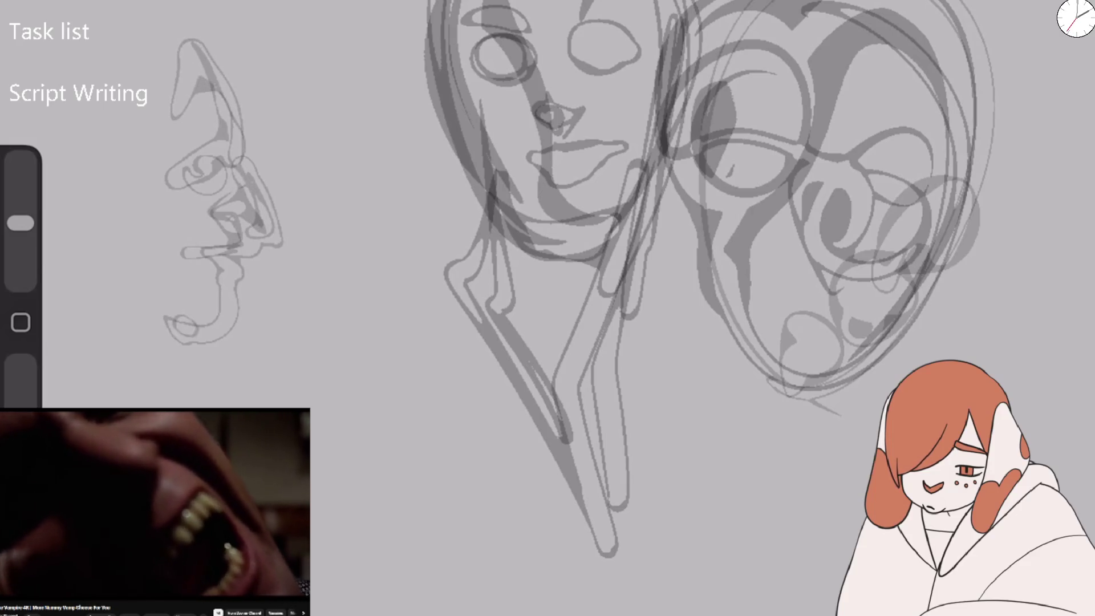
Sketch the back of the head, ear and skull shape, then redraw the lower-left neck line.
{"action": "left_click_drag", "start_coordinate": [342, 285], "coordinate": [587, 316]}
{"action": "mouse_move", "coordinate": [433, 394]}
{"action": "left_mouse_down"}
{"action": "mouse_move", "coordinate": [330, 473]}
{"action": "mouse_move", "coordinate": [399, 379]}
{"action": "left_mouse_up"}
{"action": "mouse_move", "coordinate": [402, 225]}
{"action": "left_mouse_down"}
{"action": "mouse_move", "coordinate": [285, 182]}
{"action": "mouse_move", "coordinate": [273, 274]}
{"action": "mouse_move", "coordinate": [291, 217]}
{"action": "left_mouse_up"}
{"action": "mouse_move", "coordinate": [325, 120]}
{"action": "left_mouse_down"}
{"action": "mouse_move", "coordinate": [313, 268]}
{"action": "mouse_move", "coordinate": [311, 171]}
{"action": "mouse_move", "coordinate": [365, 131]}
{"action": "mouse_move", "coordinate": [481, 114]}
{"action": "mouse_move", "coordinate": [492, 240]}
{"action": "left_mouse_up"}
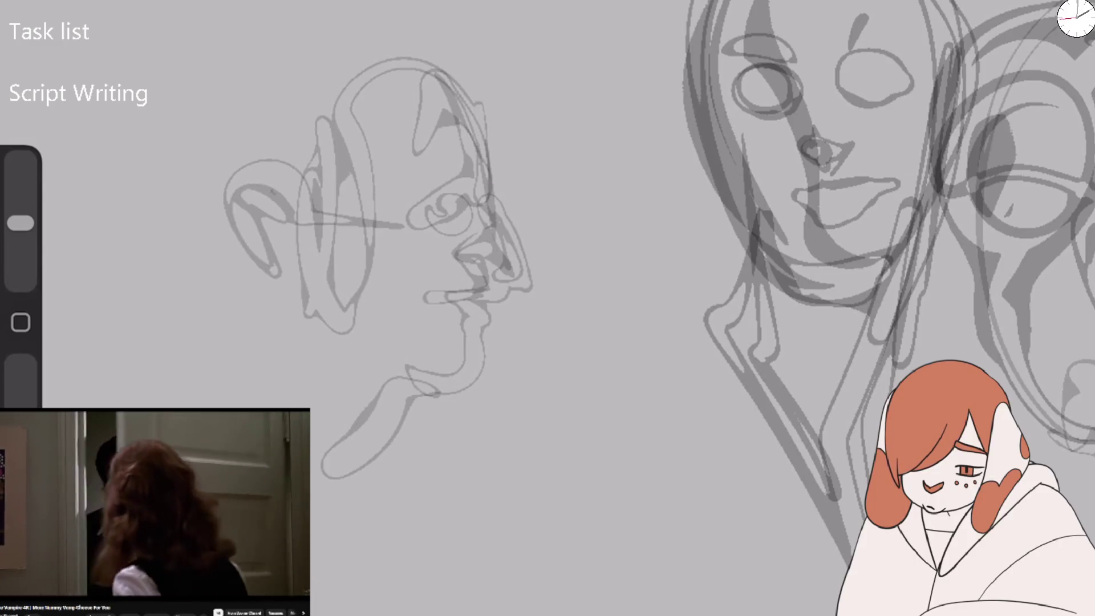
{"action": "mouse_move", "coordinate": [279, 328]}
{"action": "left_mouse_down"}
{"action": "mouse_move", "coordinate": [211, 231]}
{"action": "mouse_move", "coordinate": [365, 456]}
{"action": "mouse_move", "coordinate": [428, 513]}
{"action": "left_mouse_up"}
{"action": "key", "text": "ctrl+z"}
{"action": "mouse_move", "coordinate": [249, 256]}
{"action": "left_mouse_down"}
{"action": "mouse_move", "coordinate": [216, 336]}
{"action": "mouse_move", "coordinate": [319, 439]}
{"action": "mouse_move", "coordinate": [245, 382]}
{"action": "mouse_move", "coordinate": [388, 519]}
{"action": "left_mouse_up"}
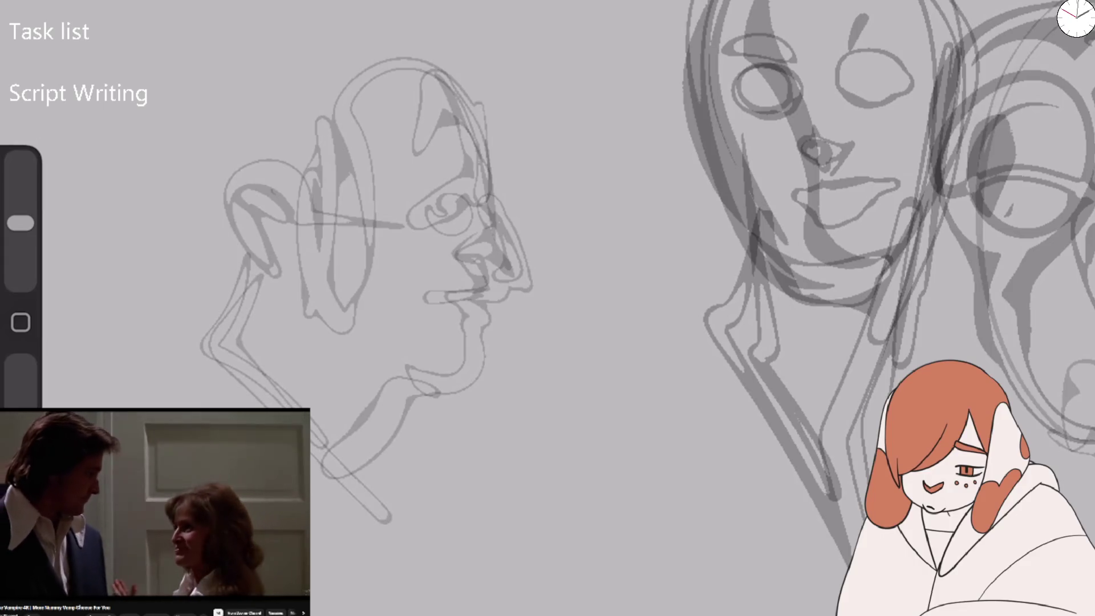
Redraw the profile's jaw and neck lines, adding extra strokes at the jaw.
{"action": "mouse_move", "coordinate": [331, 356]}
{"action": "left_mouse_down"}
{"action": "mouse_move", "coordinate": [428, 394]}
{"action": "mouse_move", "coordinate": [339, 482]}
{"action": "left_mouse_up"}
{"action": "left_click_drag", "start_coordinate": [283, 271], "coordinate": [382, 419]}
{"action": "key", "text": "ctrl+z"}
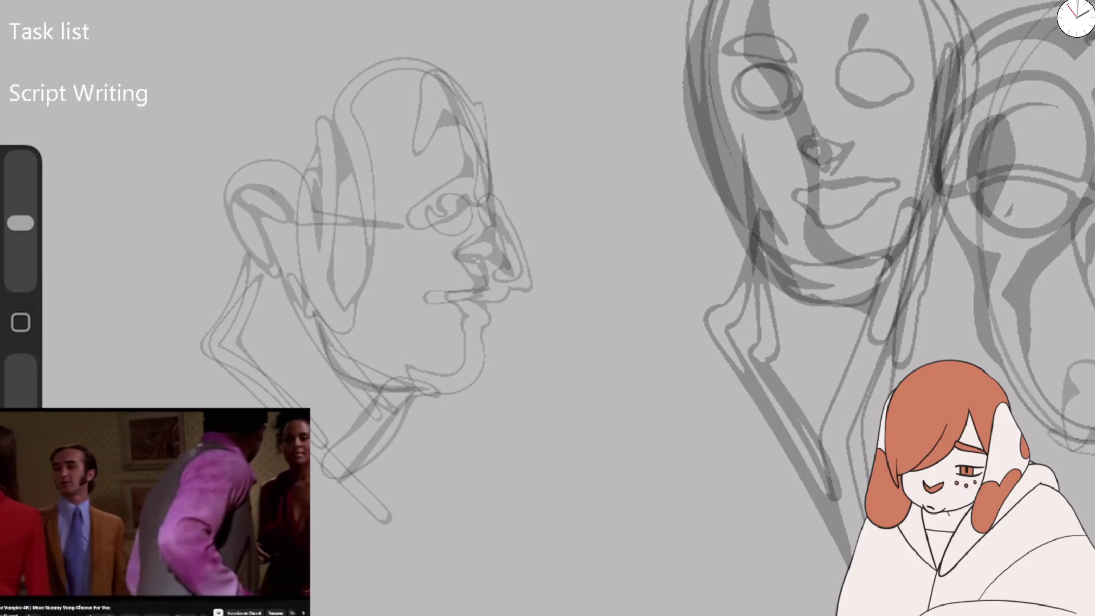
{"action": "left_click_drag", "start_coordinate": [270, 248], "coordinate": [375, 436]}
{"action": "left_click_drag", "start_coordinate": [310, 337], "coordinate": [367, 457]}
{"action": "mouse_move", "coordinate": [337, 370]}
{"action": "left_mouse_down"}
{"action": "mouse_move", "coordinate": [404, 399]}
{"action": "mouse_move", "coordinate": [358, 437]}
{"action": "left_mouse_up"}
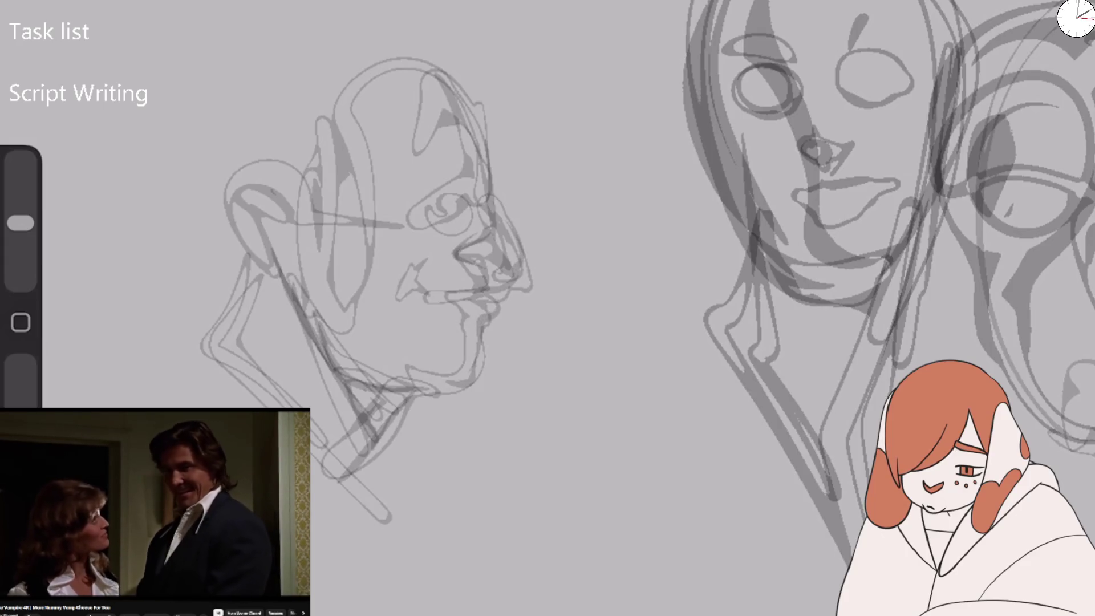
Darken the nose and profile lines and outline a rounder cranium, undoing the hair strokes.
{"action": "mouse_move", "coordinate": [456, 220]}
{"action": "left_mouse_down"}
{"action": "mouse_move", "coordinate": [481, 261]}
{"action": "mouse_move", "coordinate": [484, 171]}
{"action": "mouse_move", "coordinate": [450, 71]}
{"action": "left_mouse_up"}
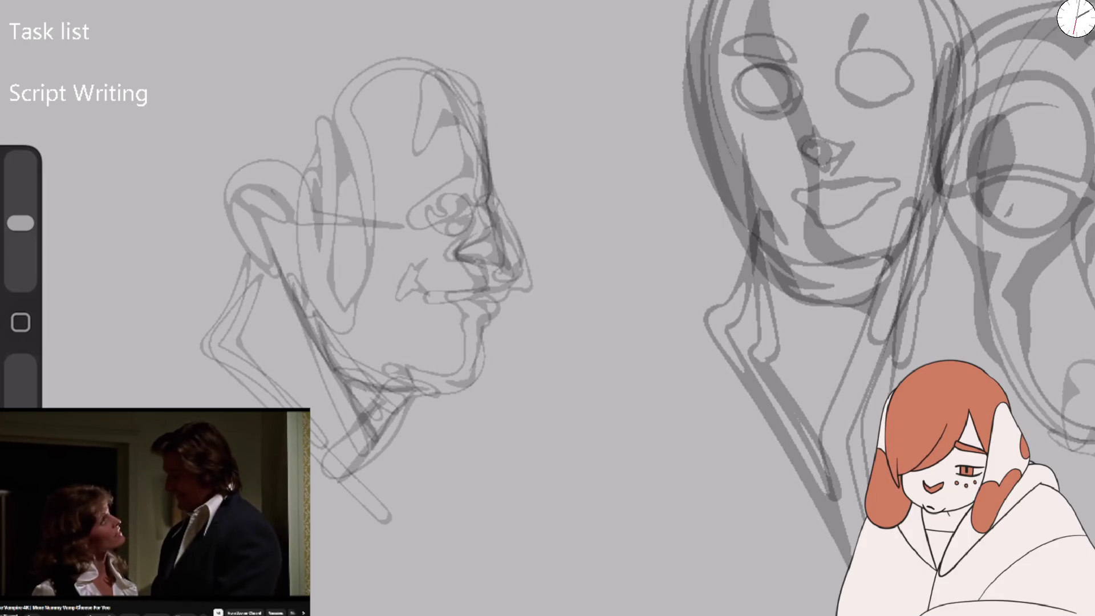
{"action": "left_click_drag", "start_coordinate": [217, 194], "coordinate": [280, 294]}
{"action": "mouse_move", "coordinate": [217, 268]}
{"action": "left_mouse_down"}
{"action": "mouse_move", "coordinate": [487, 62]}
{"action": "mouse_move", "coordinate": [511, 146]}
{"action": "left_mouse_up"}
{"action": "left_click_drag", "start_coordinate": [251, 103], "coordinate": [502, 142]}
{"action": "left_click_drag", "start_coordinate": [308, 34], "coordinate": [513, 131]}
{"action": "left_click_drag", "start_coordinate": [371, 97], "coordinate": [542, 228]}
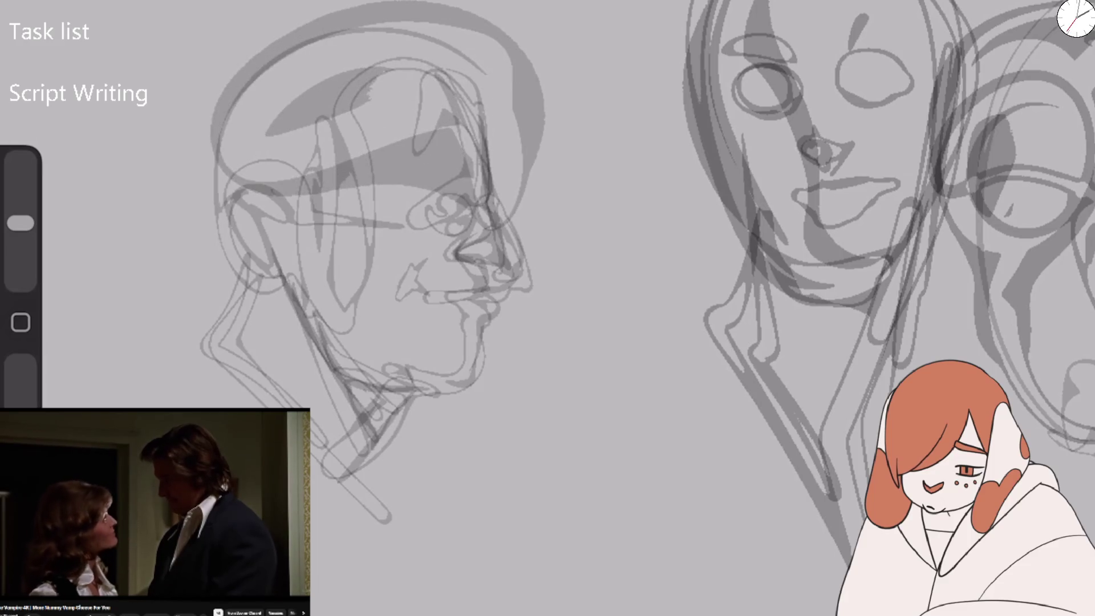
{"action": "key", "text": "ctrl+z"}
{"action": "key", "text": "ctrl+z"}
{"action": "key", "text": "ctrl+z"}
Extend the neck lines downward and sketch the profile's neck and shoulder.
{"action": "left_click_drag", "start_coordinate": [234, 276], "coordinate": [194, 320]}
{"action": "mouse_move", "coordinate": [311, 519]}
{"action": "left_mouse_down"}
{"action": "mouse_move", "coordinate": [337, 573]}
{"action": "mouse_move", "coordinate": [385, 607]}
{"action": "left_mouse_up"}
{"action": "left_click_drag", "start_coordinate": [308, 447], "coordinate": [362, 530]}
{"action": "mouse_move", "coordinate": [220, 322]}
{"action": "left_mouse_down"}
{"action": "mouse_move", "coordinate": [150, 365]}
{"action": "mouse_move", "coordinate": [143, 402]}
{"action": "left_mouse_up"}
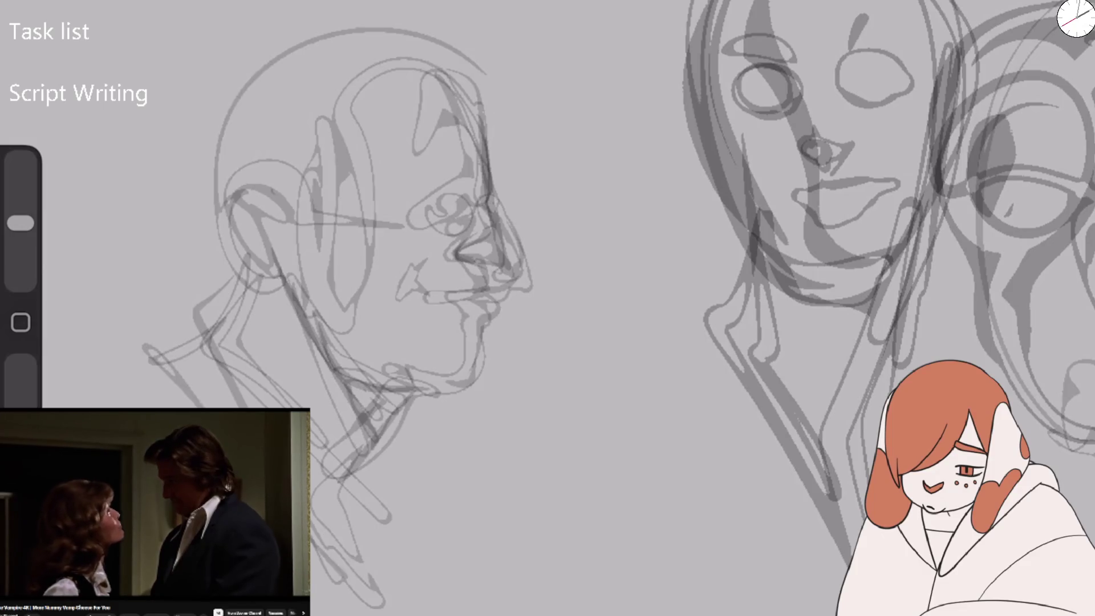
{"action": "left_click_drag", "start_coordinate": [132, 365], "coordinate": [222, 402]}
{"action": "left_click_drag", "start_coordinate": [133, 348], "coordinate": [259, 274]}
{"action": "scroll", "coordinate": [547, 308], "scroll_direction": "down", "scroll_amount": 5}
In blank canvas, sketch a new head arch with an inner hair curve and small detail lines.
{"action": "mouse_move", "coordinate": [393, 508]}
{"action": "left_mouse_down"}
{"action": "mouse_move", "coordinate": [379, 348]}
{"action": "mouse_move", "coordinate": [710, 465]}
{"action": "mouse_move", "coordinate": [419, 296]}
{"action": "left_mouse_up"}
{"action": "left_click_drag", "start_coordinate": [456, 262], "coordinate": [419, 502]}
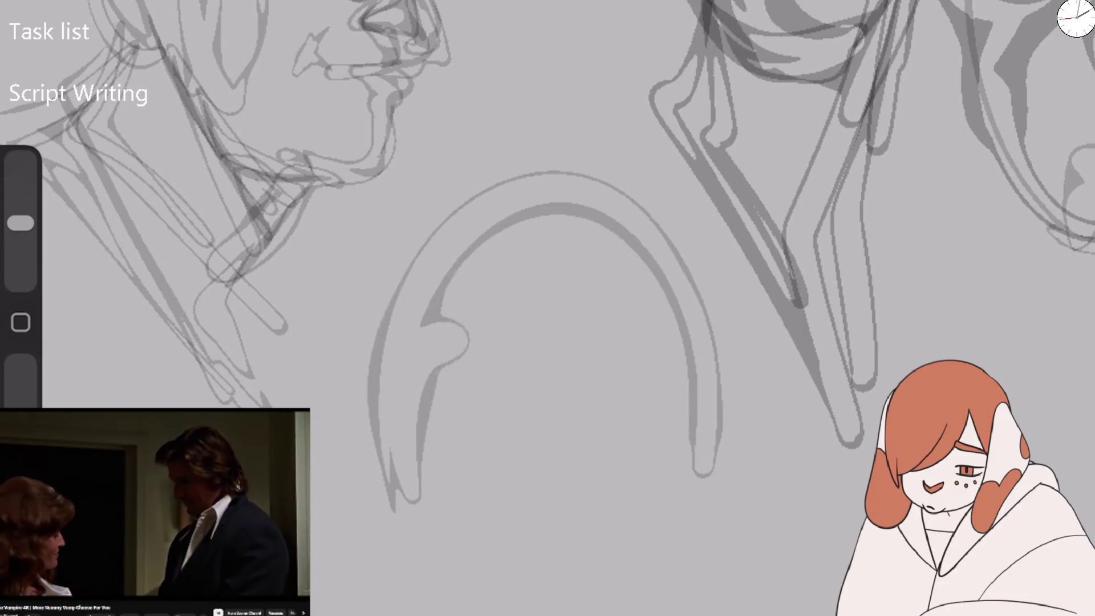
{"action": "left_click_drag", "start_coordinate": [422, 322], "coordinate": [422, 433]}
{"action": "left_click_drag", "start_coordinate": [445, 371], "coordinate": [490, 408]}
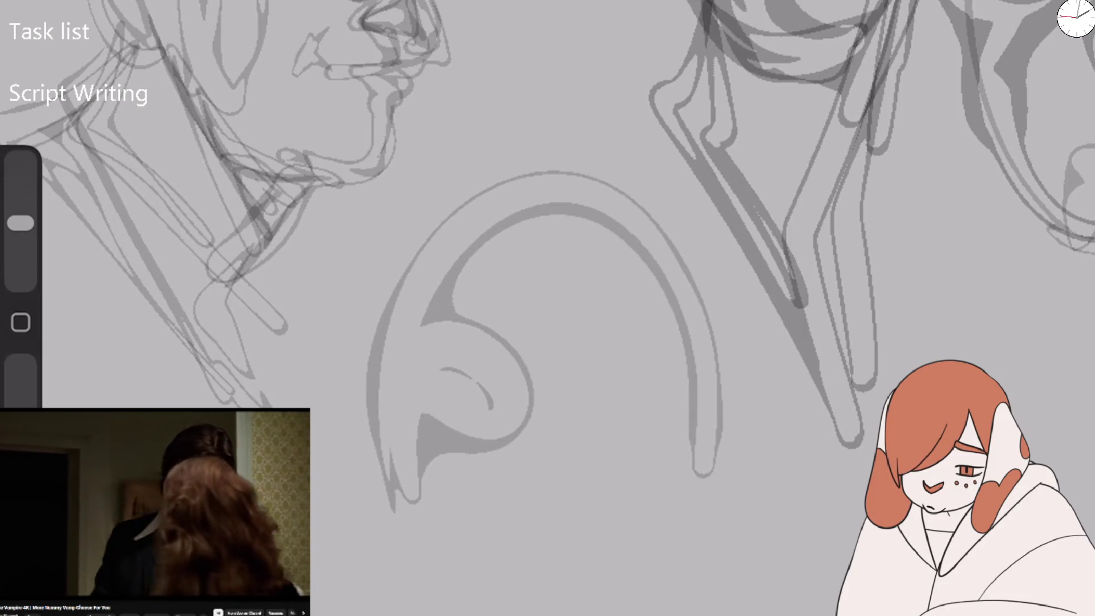
Draw large ringed ovals for both eyes with curved inner detail.
{"action": "left_click_drag", "start_coordinate": [675, 334], "coordinate": [701, 456]}
{"action": "mouse_move", "coordinate": [485, 342]}
{"action": "left_mouse_down"}
{"action": "mouse_move", "coordinate": [433, 333]}
{"action": "mouse_move", "coordinate": [490, 407]}
{"action": "left_mouse_up"}
{"action": "mouse_move", "coordinate": [673, 342]}
{"action": "left_mouse_down"}
{"action": "mouse_move", "coordinate": [582, 365]}
{"action": "mouse_move", "coordinate": [684, 348]}
{"action": "left_mouse_up"}
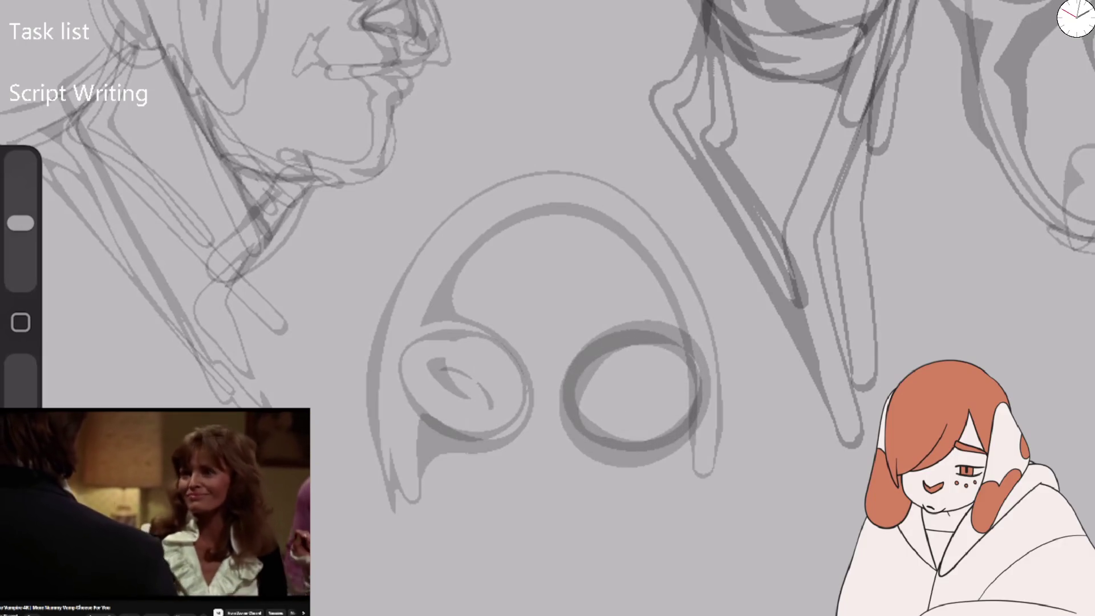
{"action": "left_click_drag", "start_coordinate": [434, 362], "coordinate": [502, 401]}
{"action": "left_click_drag", "start_coordinate": [591, 409], "coordinate": [650, 380]}
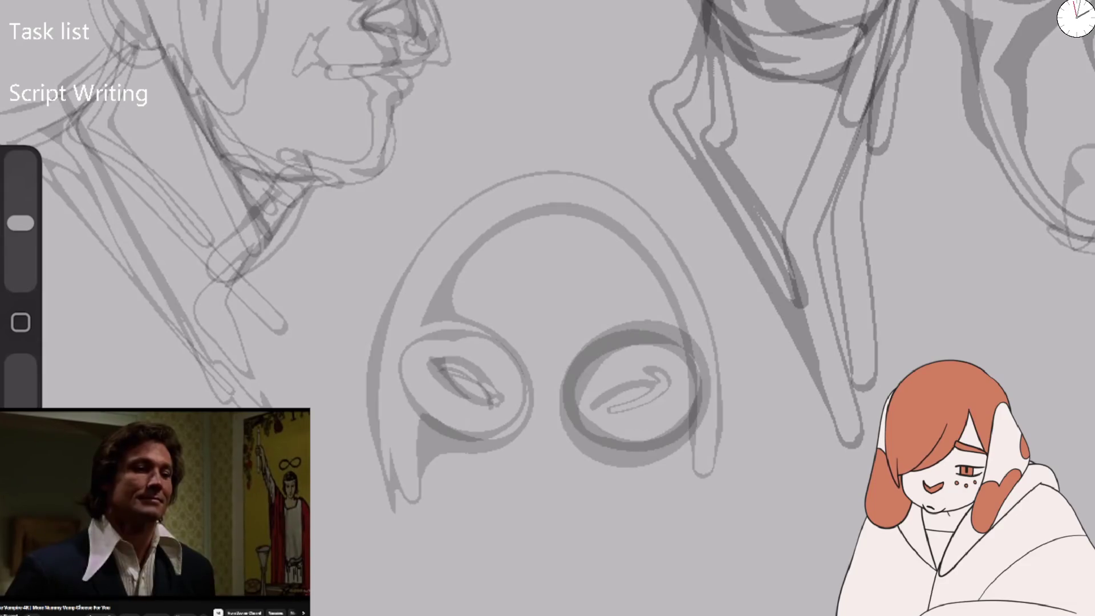
Add the nose bridge and tip, then the mouth with upper and lower lip lines.
{"action": "mouse_move", "coordinate": [575, 273]}
{"action": "left_mouse_down"}
{"action": "mouse_move", "coordinate": [553, 465]}
{"action": "mouse_move", "coordinate": [578, 482]}
{"action": "mouse_move", "coordinate": [501, 472]}
{"action": "left_mouse_up"}
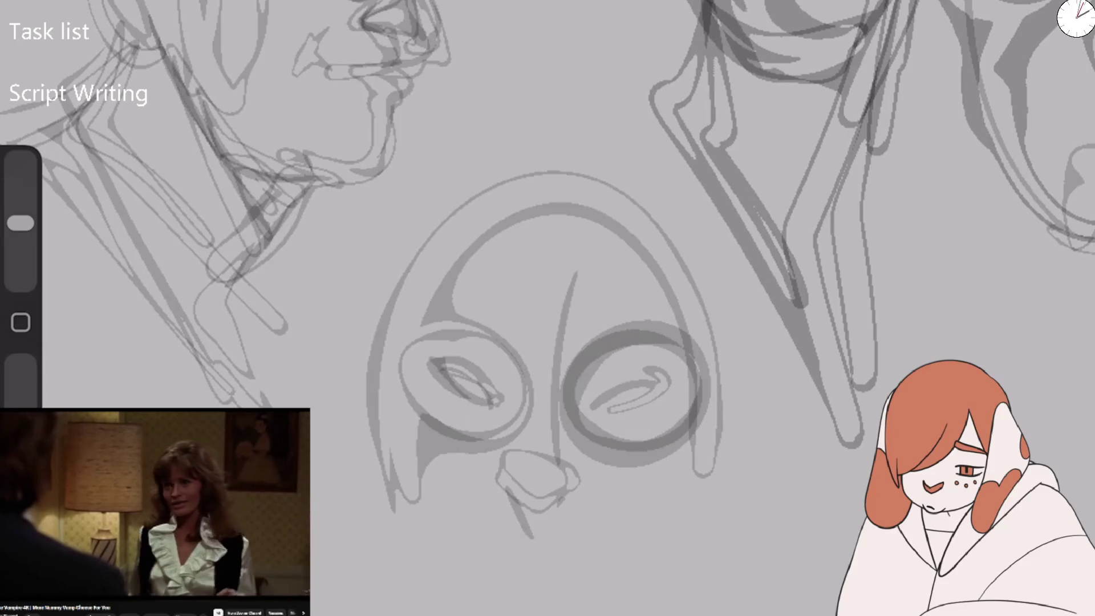
{"action": "left_click_drag", "start_coordinate": [431, 487], "coordinate": [508, 529]}
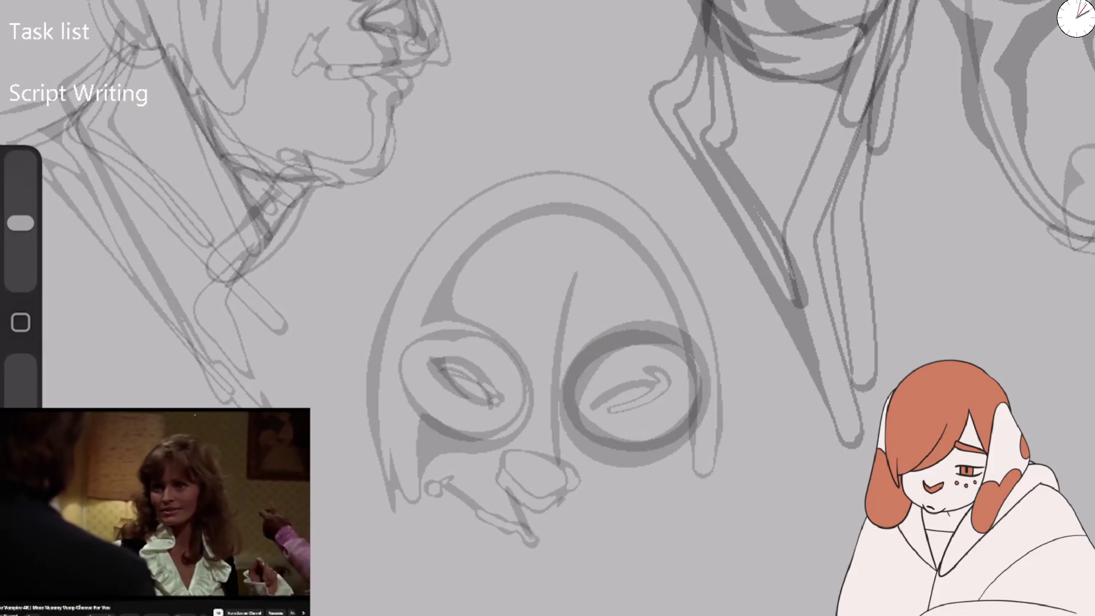
{"action": "left_click_drag", "start_coordinate": [633, 522], "coordinate": [479, 505]}
{"action": "left_click_drag", "start_coordinate": [442, 474], "coordinate": [633, 522]}
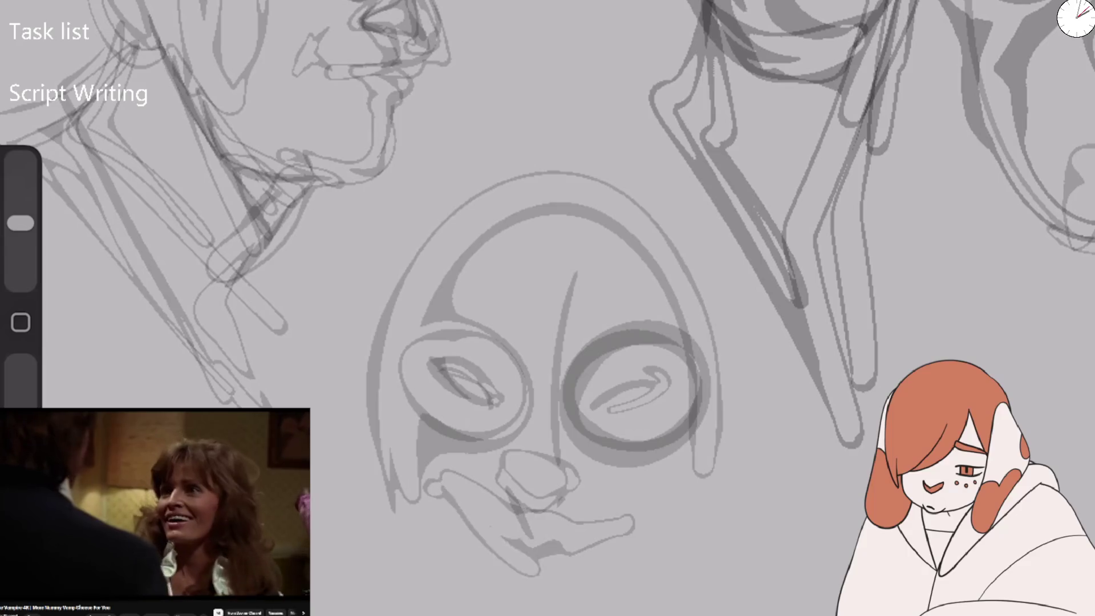
{"action": "left_click_drag", "start_coordinate": [496, 491], "coordinate": [627, 514]}
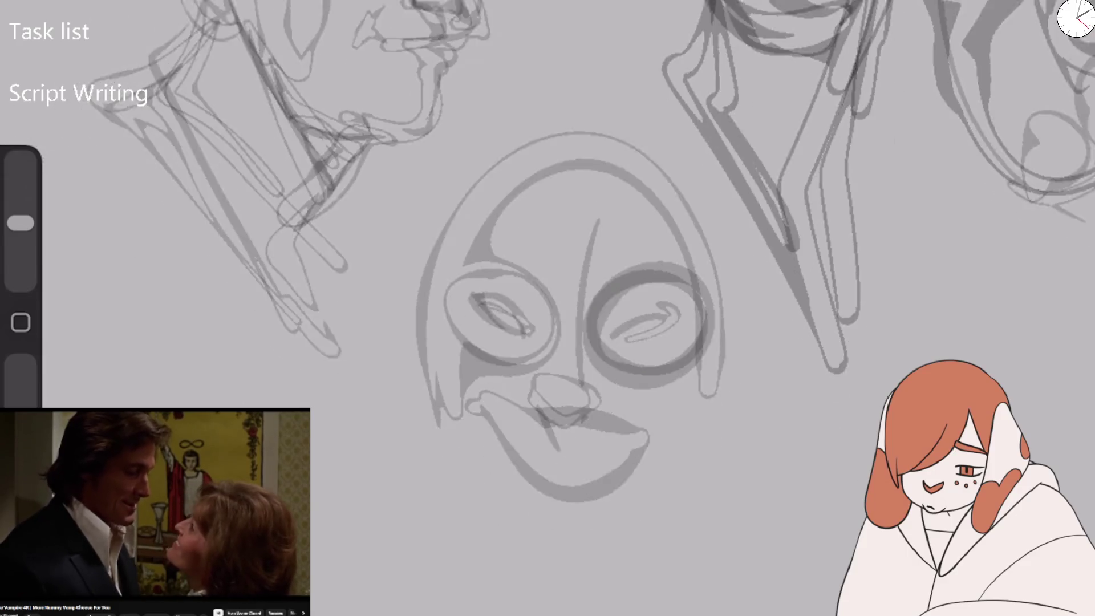
{"action": "mouse_move", "coordinate": [482, 393]}
{"action": "left_mouse_down"}
{"action": "mouse_move", "coordinate": [545, 406]}
{"action": "mouse_move", "coordinate": [647, 393]}
{"action": "mouse_move", "coordinate": [646, 414]}
{"action": "left_mouse_up"}
{"action": "mouse_move", "coordinate": [525, 405]}
{"action": "left_mouse_down"}
{"action": "mouse_move", "coordinate": [613, 422]}
{"action": "mouse_move", "coordinate": [598, 447]}
{"action": "left_mouse_up"}
Redo the left-eye ellipse and right-eye shading after undoing stray scribbles.
{"action": "mouse_move", "coordinate": [473, 258]}
{"action": "left_mouse_down"}
{"action": "mouse_move", "coordinate": [439, 282]}
{"action": "mouse_move", "coordinate": [570, 282]}
{"action": "mouse_move", "coordinate": [550, 273]}
{"action": "left_mouse_up"}
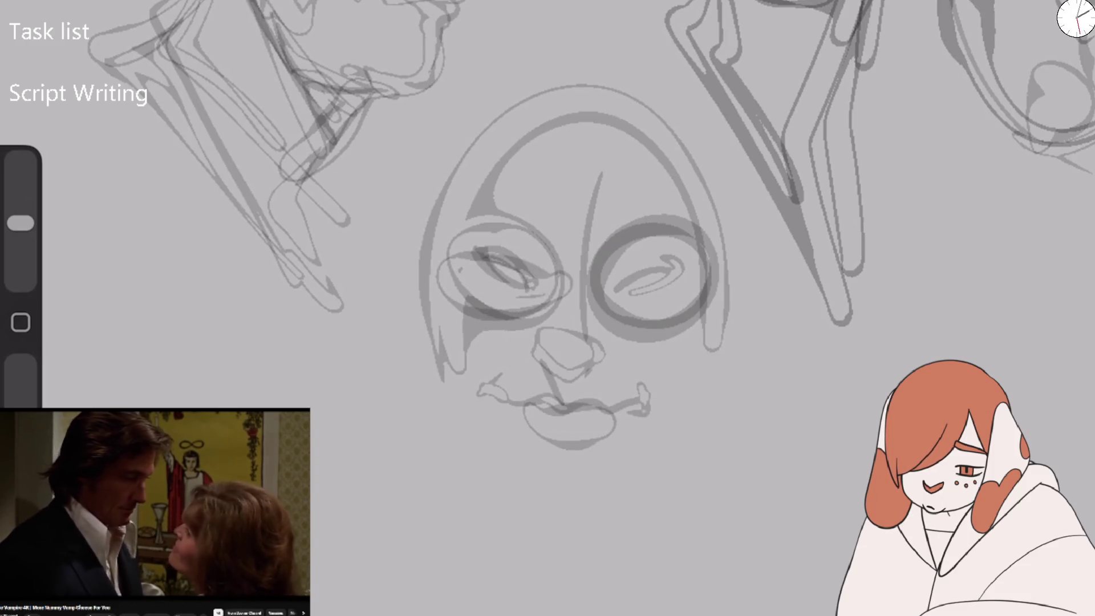
{"action": "mouse_move", "coordinate": [642, 279]}
{"action": "left_mouse_down"}
{"action": "mouse_move", "coordinate": [593, 311]}
{"action": "mouse_move", "coordinate": [707, 279]}
{"action": "left_mouse_up"}
{"action": "mouse_move", "coordinate": [613, 296]}
{"action": "left_mouse_down"}
{"action": "mouse_move", "coordinate": [704, 311]}
{"action": "mouse_move", "coordinate": [652, 279]}
{"action": "left_mouse_up"}
{"action": "key", "text": "ctrl+z"}
{"action": "key", "text": "ctrl+z"}
{"action": "mouse_move", "coordinate": [453, 256]}
{"action": "left_mouse_down"}
{"action": "mouse_move", "coordinate": [452, 302]}
{"action": "mouse_move", "coordinate": [551, 274]}
{"action": "left_mouse_up"}
{"action": "left_click_drag", "start_coordinate": [588, 315], "coordinate": [700, 291]}
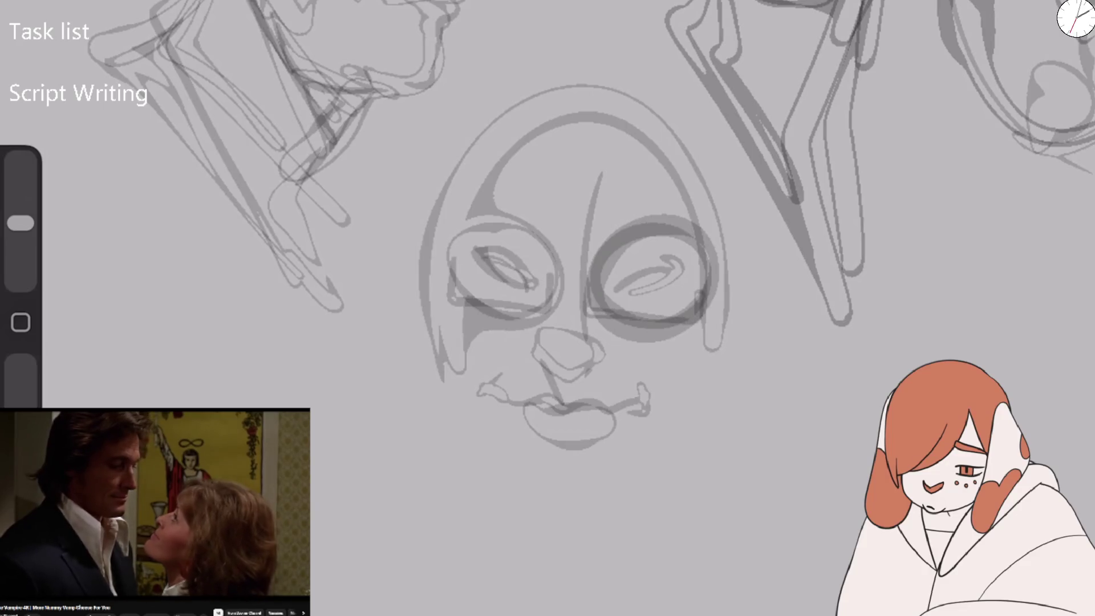
Outline the head with a top arc, chin and jaw line, and an oval face contour.
{"action": "left_click_drag", "start_coordinate": [658, 193], "coordinate": [472, 261]}
{"action": "mouse_move", "coordinate": [505, 457]}
{"action": "left_mouse_down"}
{"action": "mouse_move", "coordinate": [605, 493]}
{"action": "mouse_move", "coordinate": [634, 453]}
{"action": "mouse_move", "coordinate": [519, 501]}
{"action": "left_mouse_up"}
{"action": "left_click_drag", "start_coordinate": [536, 479], "coordinate": [459, 302]}
{"action": "mouse_move", "coordinate": [491, 436]}
{"action": "left_mouse_down"}
{"action": "mouse_move", "coordinate": [634, 111]}
{"action": "mouse_move", "coordinate": [639, 465]}
{"action": "left_mouse_up"}
{"action": "left_click_drag", "start_coordinate": [593, 86], "coordinate": [627, 471]}
{"action": "left_click_drag", "start_coordinate": [621, 86], "coordinate": [457, 359]}
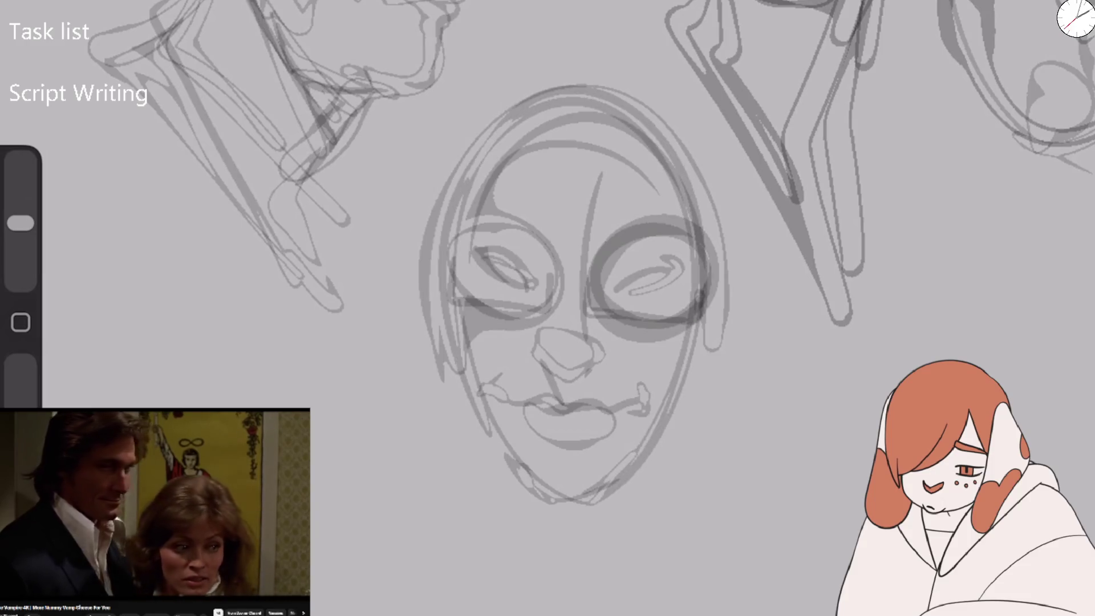
{"action": "left_click_drag", "start_coordinate": [713, 343], "coordinate": [473, 399]}
{"action": "left_click_drag", "start_coordinate": [599, 120], "coordinate": [547, 499]}
{"action": "left_click_drag", "start_coordinate": [571, 108], "coordinate": [570, 489]}
Add faint strokes around the head top and mouth, plus a curved outline left of the face.
{"action": "left_click_drag", "start_coordinate": [450, 336], "coordinate": [661, 109]}
{"action": "left_click_drag", "start_coordinate": [478, 382], "coordinate": [598, 439]}
{"action": "left_click_drag", "start_coordinate": [650, 143], "coordinate": [701, 225]}
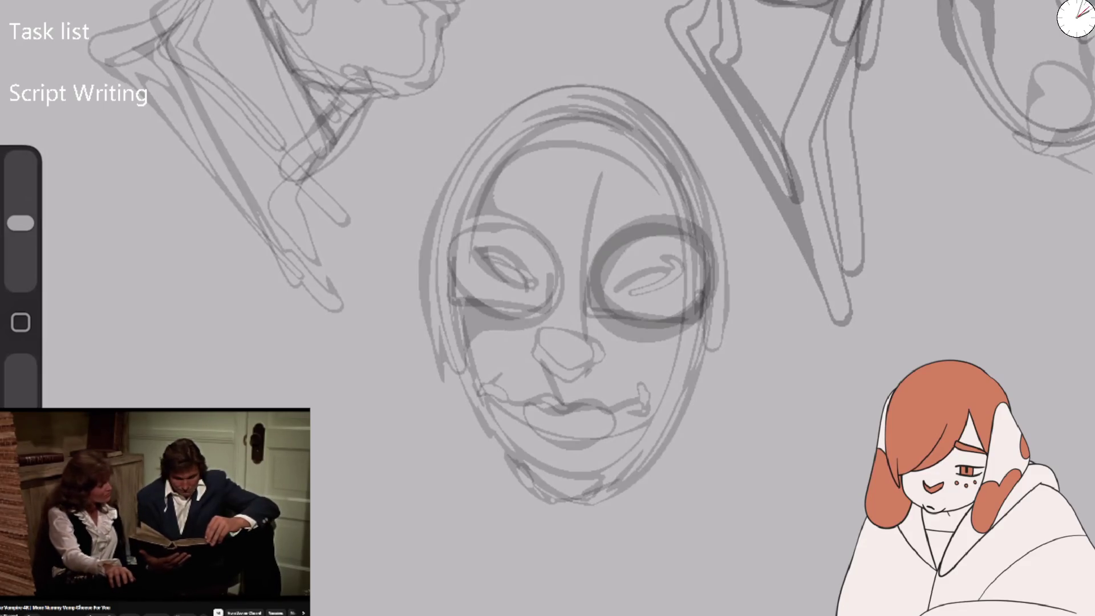
{"action": "left_click_drag", "start_coordinate": [570, 343], "coordinate": [667, 108]}
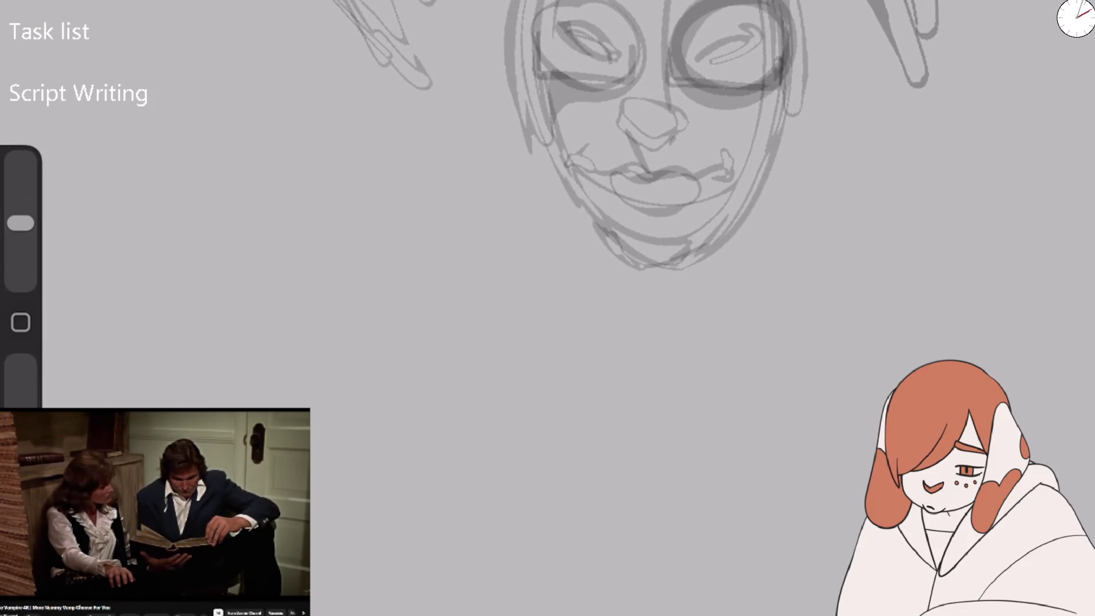
Sketch a doubled head arc with a narrowed right eye, a looped left eye and an overhead arc.
{"action": "mouse_move", "coordinate": [311, 373]}
{"action": "left_mouse_down"}
{"action": "mouse_move", "coordinate": [391, 134]}
{"action": "mouse_move", "coordinate": [486, 144]}
{"action": "left_mouse_up"}
{"action": "mouse_move", "coordinate": [391, 142]}
{"action": "left_mouse_down"}
{"action": "mouse_move", "coordinate": [314, 275]}
{"action": "mouse_move", "coordinate": [354, 251]}
{"action": "mouse_move", "coordinate": [328, 286]}
{"action": "left_mouse_up"}
{"action": "mouse_move", "coordinate": [439, 292]}
{"action": "left_mouse_down"}
{"action": "mouse_move", "coordinate": [472, 262]}
{"action": "mouse_move", "coordinate": [482, 304]}
{"action": "left_mouse_up"}
{"action": "left_click_drag", "start_coordinate": [333, 296], "coordinate": [342, 242]}
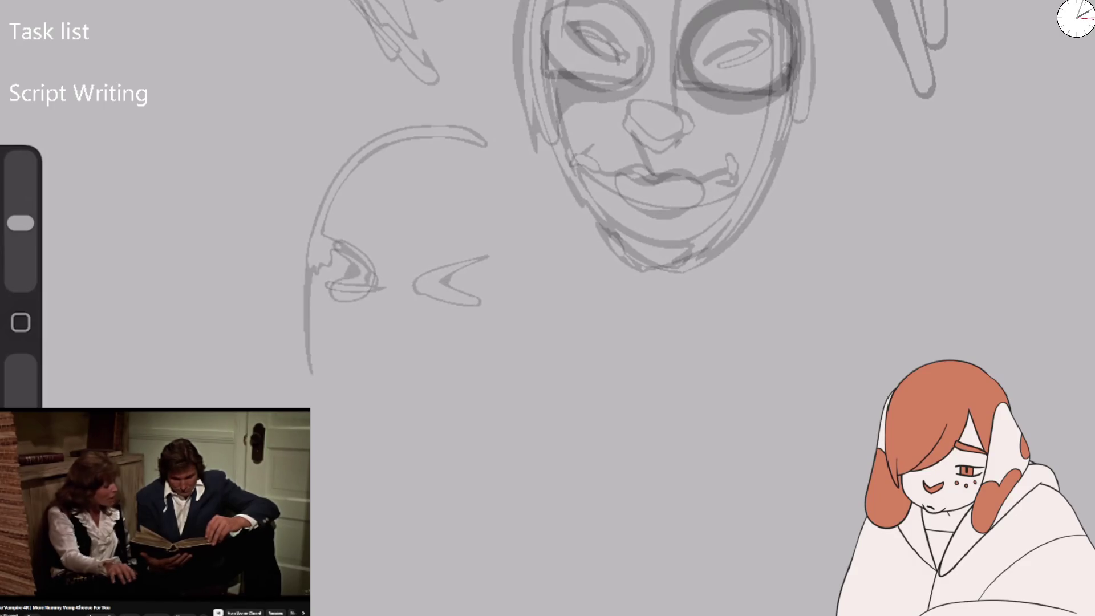
{"action": "left_click_drag", "start_coordinate": [494, 255], "coordinate": [434, 299]}
{"action": "left_click_drag", "start_coordinate": [339, 222], "coordinate": [496, 246]}
Add the mouth, right eyebrow and a round nose with a dot inside.
{"action": "mouse_move", "coordinate": [376, 313]}
{"action": "left_mouse_down"}
{"action": "mouse_move", "coordinate": [388, 349]}
{"action": "mouse_move", "coordinate": [437, 337]}
{"action": "mouse_move", "coordinate": [399, 362]}
{"action": "left_mouse_up"}
{"action": "mouse_move", "coordinate": [362, 322]}
{"action": "left_mouse_down"}
{"action": "mouse_move", "coordinate": [436, 326]}
{"action": "mouse_move", "coordinate": [381, 243]}
{"action": "mouse_move", "coordinate": [329, 206]}
{"action": "left_mouse_up"}
{"action": "left_click_drag", "start_coordinate": [467, 233], "coordinate": [440, 265]}
{"action": "mouse_move", "coordinate": [367, 322]}
{"action": "left_mouse_down"}
{"action": "mouse_move", "coordinate": [409, 294]}
{"action": "mouse_move", "coordinate": [410, 354]}
{"action": "left_mouse_up"}
{"action": "left_click_drag", "start_coordinate": [370, 303], "coordinate": [438, 336]}
{"action": "left_click", "coordinate": [396, 323]}
{"action": "left_click_drag", "start_coordinate": [374, 324], "coordinate": [437, 330]}
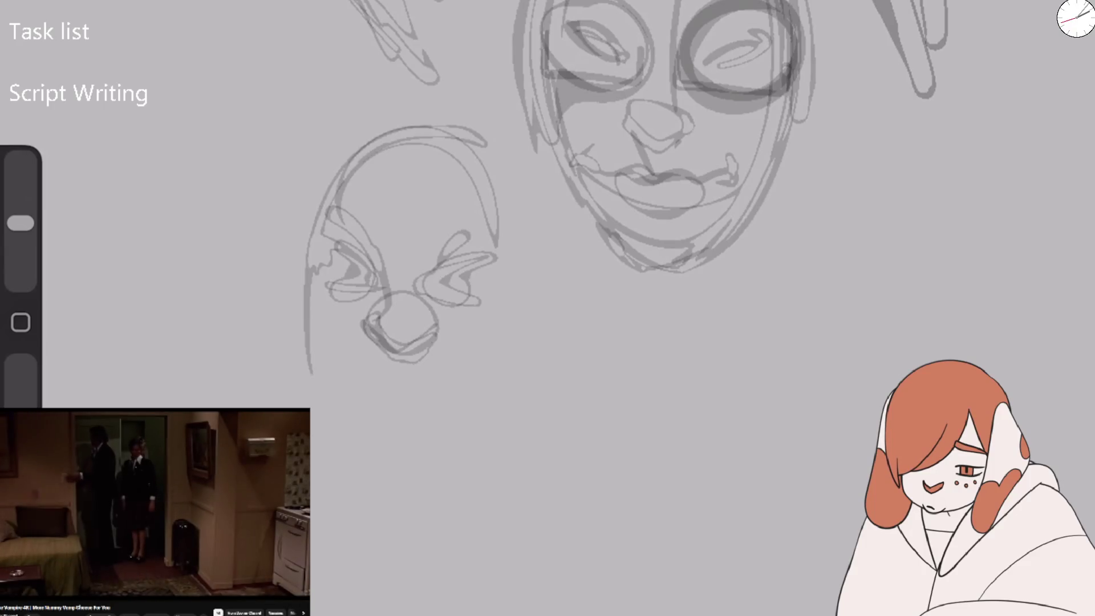
Draw a larger face outline down to the chin around the left head, with an inner jaw line.
{"action": "mouse_move", "coordinate": [399, 325]}
{"action": "left_mouse_down"}
{"action": "mouse_move", "coordinate": [337, 205]}
{"action": "mouse_move", "coordinate": [317, 222]}
{"action": "left_mouse_up"}
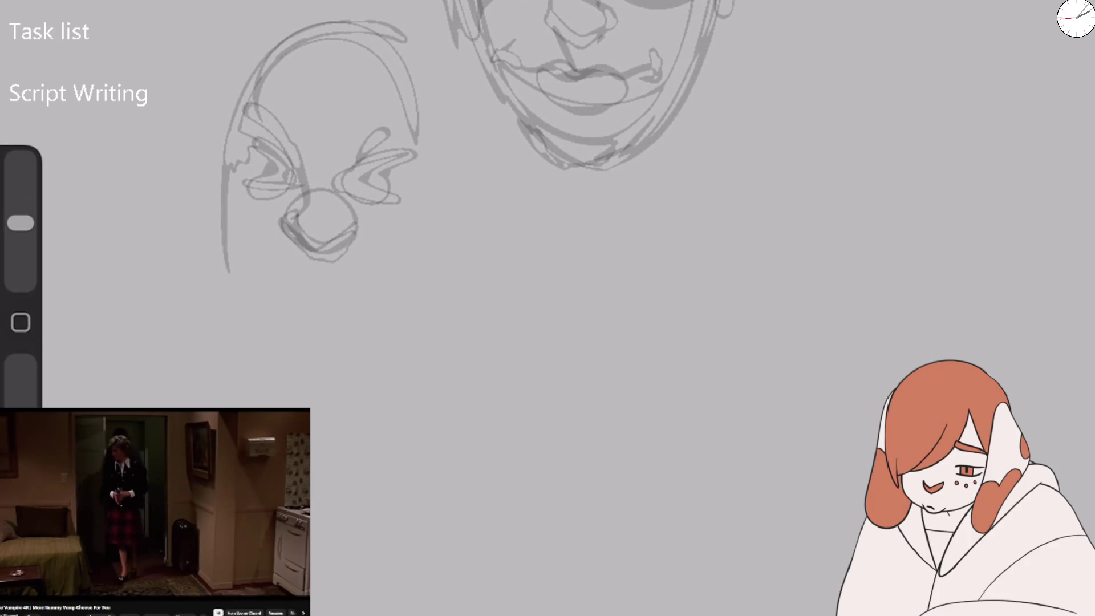
{"action": "left_click_drag", "start_coordinate": [228, 154], "coordinate": [268, 0]}
{"action": "left_click_drag", "start_coordinate": [411, 29], "coordinate": [268, 279]}
{"action": "left_click_drag", "start_coordinate": [228, 143], "coordinate": [268, 353]}
{"action": "mouse_move", "coordinate": [274, 280]}
{"action": "left_mouse_down"}
{"action": "mouse_move", "coordinate": [433, 223]}
{"action": "mouse_move", "coordinate": [331, 358]}
{"action": "left_mouse_up"}
{"action": "left_click_drag", "start_coordinate": [379, 341], "coordinate": [320, 370]}
{"action": "mouse_move", "coordinate": [279, 285]}
{"action": "left_mouse_down"}
{"action": "mouse_move", "coordinate": [308, 311]}
{"action": "mouse_move", "coordinate": [328, 285]}
{"action": "mouse_move", "coordinate": [375, 296]}
{"action": "left_mouse_up"}
Sketch the lips and upper-lip curve below the left face's nose.
{"action": "left_click_drag", "start_coordinate": [294, 302], "coordinate": [353, 311]}
{"action": "left_click_drag", "start_coordinate": [269, 280], "coordinate": [308, 285]}
{"action": "left_click_drag", "start_coordinate": [377, 280], "coordinate": [369, 301]}
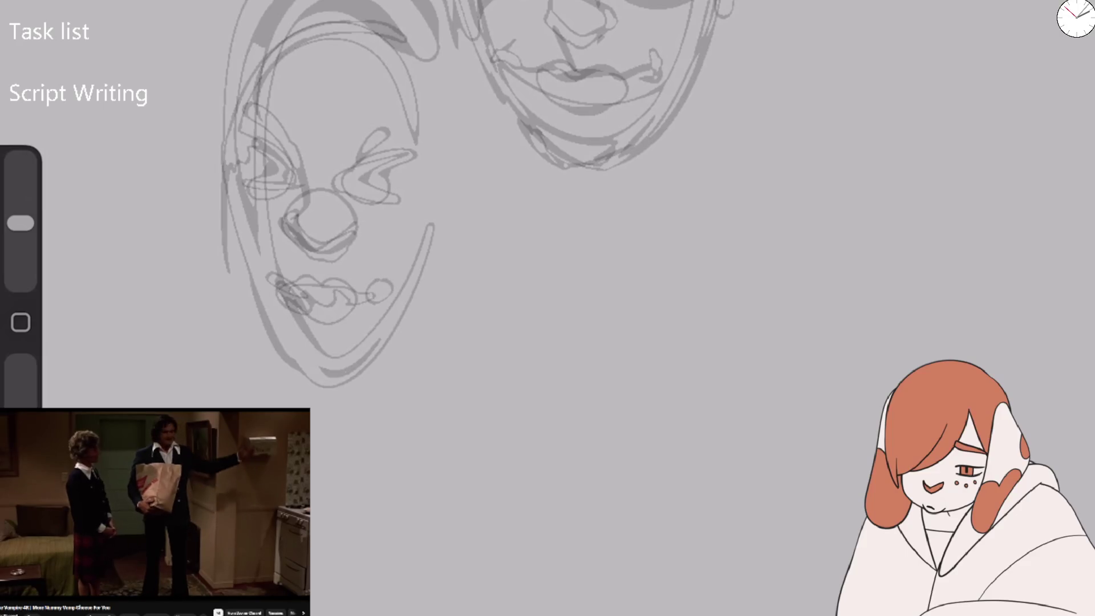
{"action": "scroll", "coordinate": [456, 199], "scroll_direction": "down", "scroll_amount": 1}
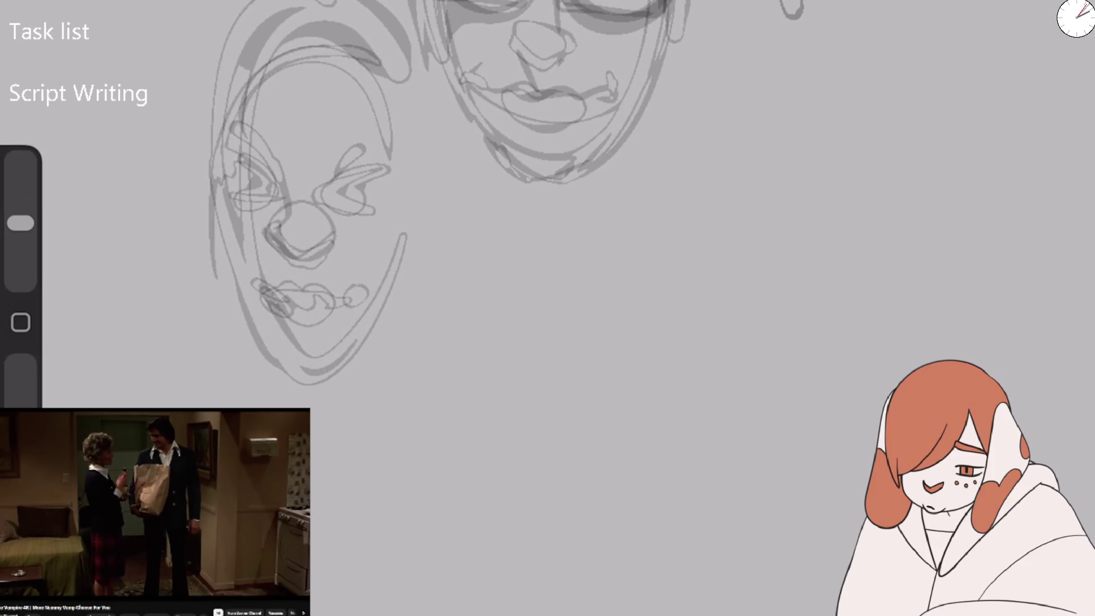
In empty canvas, draw an oval face with eye sockets, nose, mouth and doubled jaw contours.
{"action": "mouse_move", "coordinate": [547, 308]}
{"action": "left_mouse_down"}
{"action": "mouse_move", "coordinate": [444, 251]}
{"action": "mouse_move", "coordinate": [239, 200]}
{"action": "left_mouse_up"}
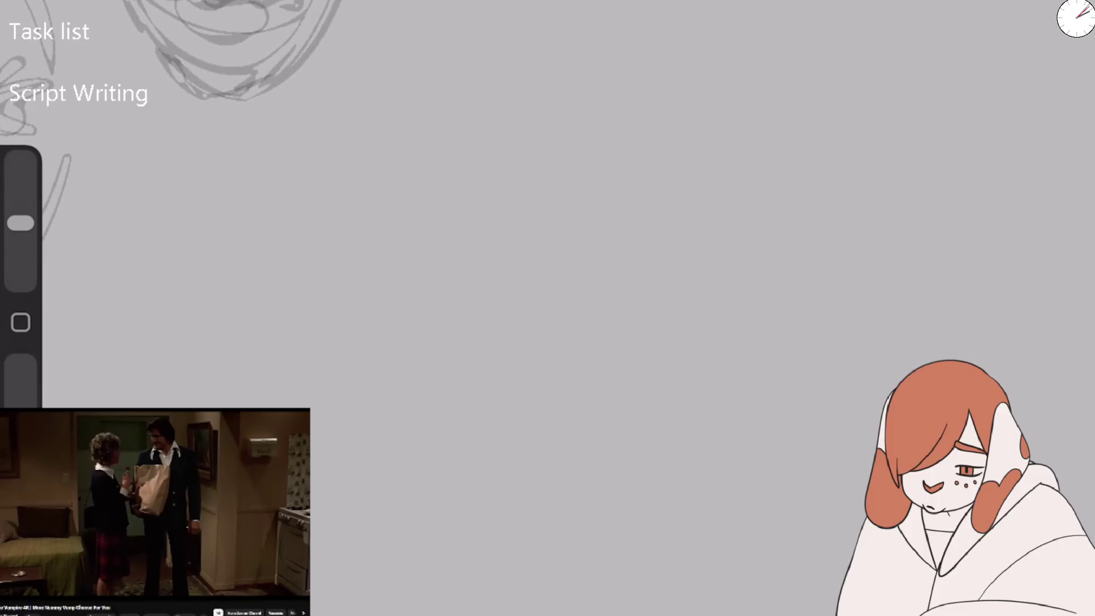
{"action": "mouse_move", "coordinate": [416, 194]}
{"action": "left_mouse_down"}
{"action": "mouse_move", "coordinate": [513, 97]}
{"action": "mouse_move", "coordinate": [546, 196]}
{"action": "mouse_move", "coordinate": [490, 100]}
{"action": "left_mouse_up"}
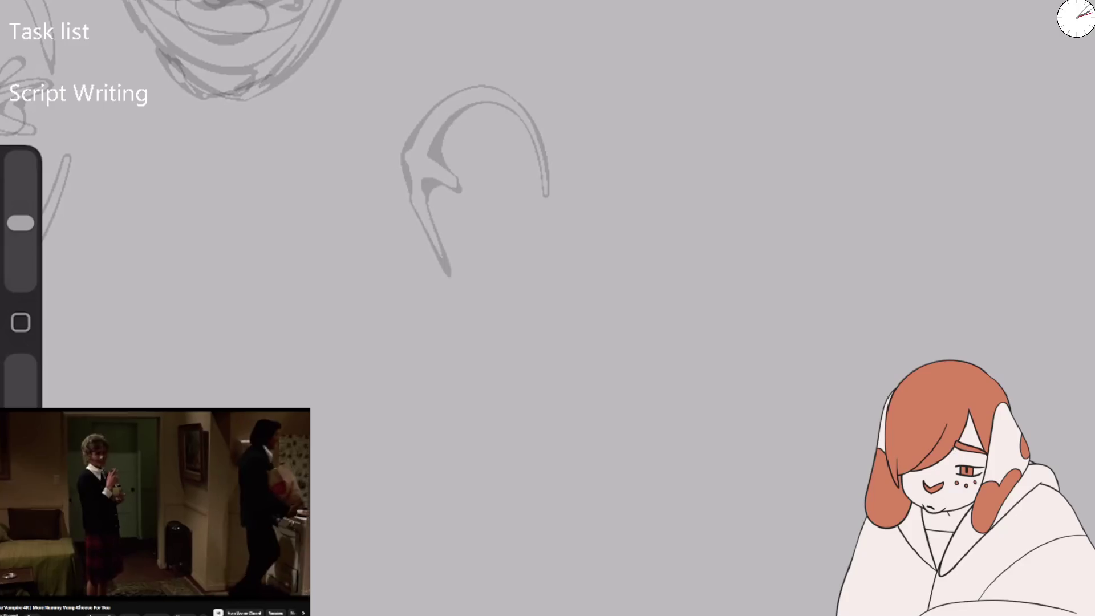
{"action": "mouse_move", "coordinate": [414, 194]}
{"action": "left_mouse_down"}
{"action": "mouse_move", "coordinate": [549, 171]}
{"action": "mouse_move", "coordinate": [489, 196]}
{"action": "mouse_move", "coordinate": [508, 232]}
{"action": "left_mouse_up"}
{"action": "mouse_move", "coordinate": [434, 159]}
{"action": "left_mouse_down"}
{"action": "mouse_move", "coordinate": [473, 171]}
{"action": "mouse_move", "coordinate": [485, 222]}
{"action": "mouse_move", "coordinate": [456, 325]}
{"action": "left_mouse_up"}
{"action": "left_click_drag", "start_coordinate": [476, 235], "coordinate": [513, 254]}
{"action": "left_click_drag", "start_coordinate": [473, 285], "coordinate": [456, 324]}
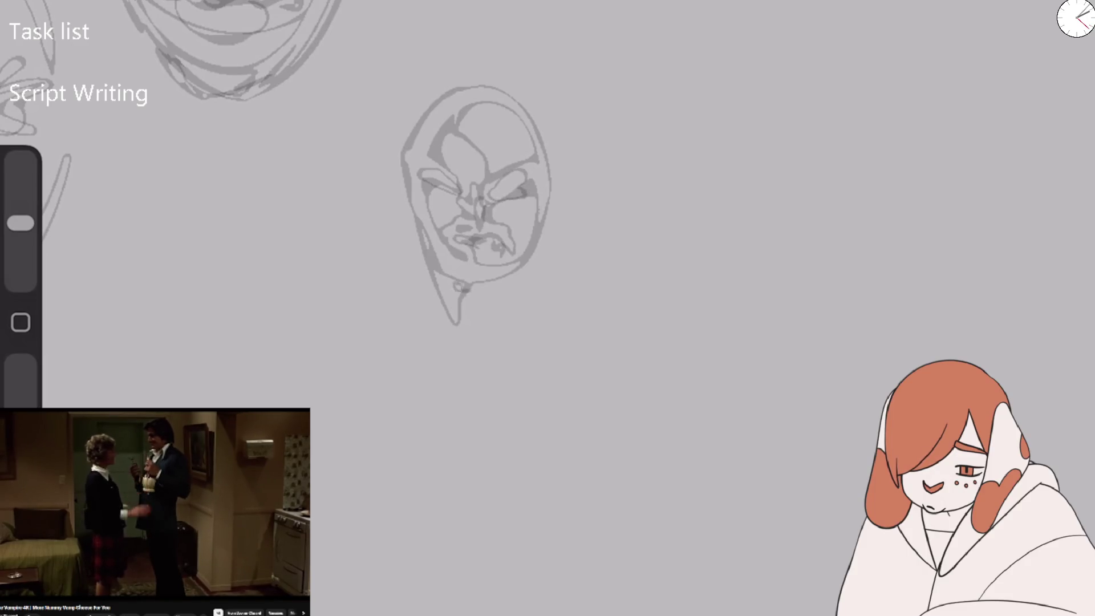
{"action": "left_click_drag", "start_coordinate": [402, 197], "coordinate": [482, 346]}
{"action": "left_click_drag", "start_coordinate": [539, 283], "coordinate": [485, 71]}
Encircle the face with a broad grey loop and add a thin top contour.
{"action": "mouse_move", "coordinate": [397, 3]}
{"action": "left_mouse_down"}
{"action": "mouse_move", "coordinate": [456, 9]}
{"action": "mouse_move", "coordinate": [268, 68]}
{"action": "mouse_move", "coordinate": [217, 217]}
{"action": "mouse_move", "coordinate": [410, 228]}
{"action": "mouse_move", "coordinate": [570, 23]}
{"action": "left_mouse_up"}
{"action": "mouse_move", "coordinate": [619, 143]}
{"action": "left_mouse_down"}
{"action": "mouse_move", "coordinate": [707, 223]}
{"action": "mouse_move", "coordinate": [399, 330]}
{"action": "mouse_move", "coordinate": [308, 234]}
{"action": "left_mouse_up"}
{"action": "left_click_drag", "start_coordinate": [496, 9], "coordinate": [650, 55]}
Draw the jaw, neck and diagonal body lines, with a horizontal line below the figure.
{"action": "left_click_drag", "start_coordinate": [518, 9], "coordinate": [394, 12]}
{"action": "mouse_move", "coordinate": [393, 26]}
{"action": "left_mouse_down"}
{"action": "mouse_move", "coordinate": [262, 114]}
{"action": "mouse_move", "coordinate": [228, 245]}
{"action": "left_mouse_up"}
{"action": "left_click_drag", "start_coordinate": [268, 274], "coordinate": [374, 450]}
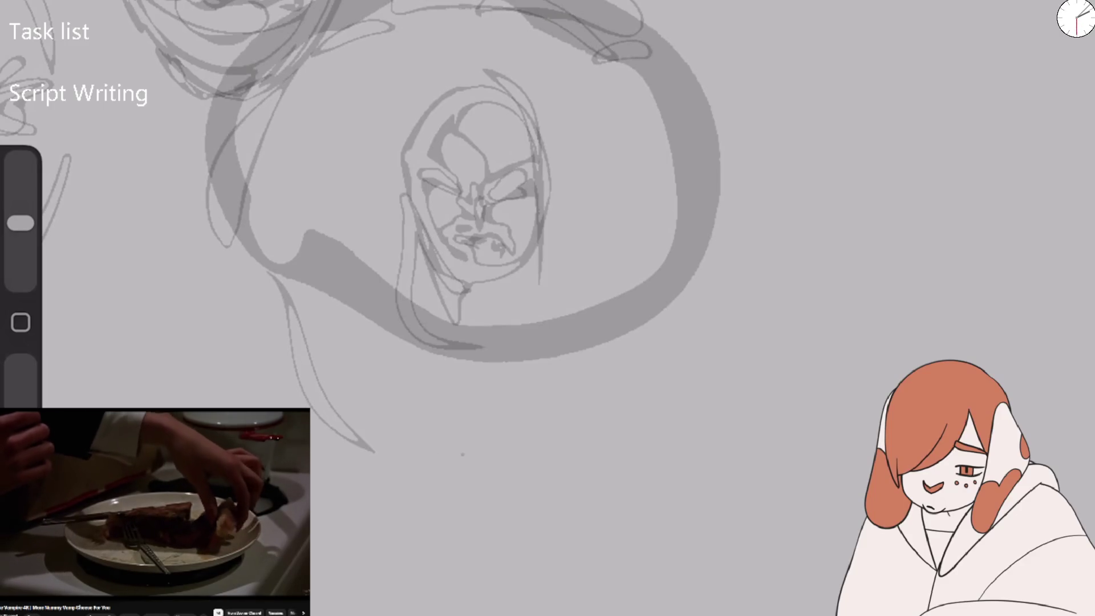
{"action": "left_click_drag", "start_coordinate": [347, 253], "coordinate": [482, 473]}
{"action": "left_click_drag", "start_coordinate": [374, 319], "coordinate": [354, 353]}
{"action": "left_click_drag", "start_coordinate": [310, 459], "coordinate": [499, 459]}
Block in a fin-like shape, broad loops, diagonal body strokes and a large bottom loop.
{"action": "mouse_move", "coordinate": [545, 394]}
{"action": "left_mouse_down"}
{"action": "mouse_move", "coordinate": [545, 442]}
{"action": "mouse_move", "coordinate": [656, 365]}
{"action": "left_mouse_up"}
{"action": "left_click_drag", "start_coordinate": [656, 308], "coordinate": [713, 524]}
{"action": "left_click_drag", "start_coordinate": [542, 240], "coordinate": [684, 273]}
{"action": "left_click_drag", "start_coordinate": [513, 336], "coordinate": [297, 240]}
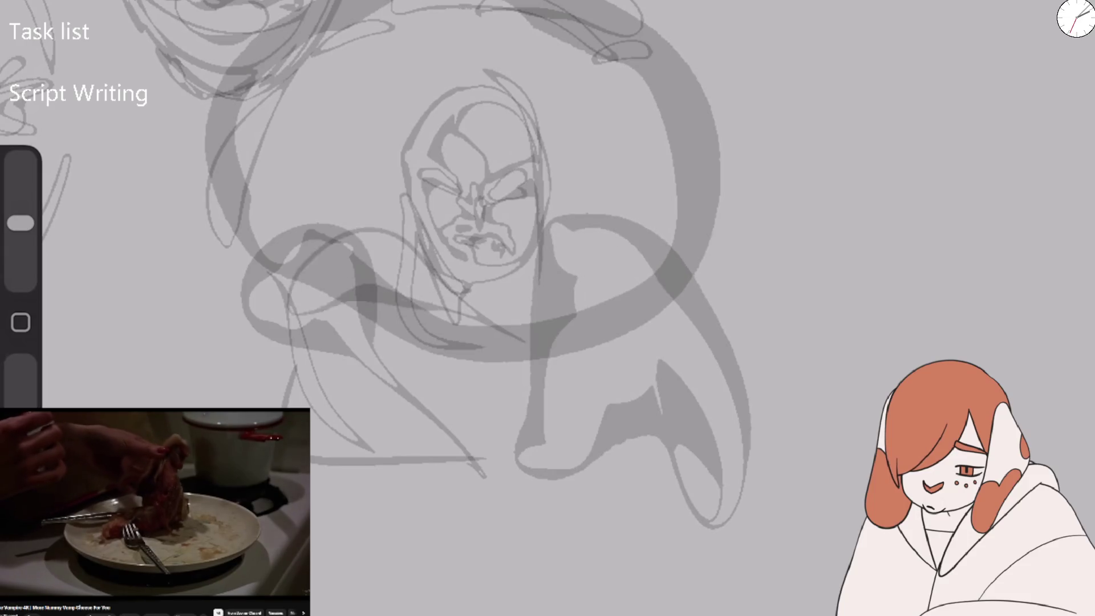
{"action": "left_click_drag", "start_coordinate": [399, 256], "coordinate": [222, 394]}
{"action": "left_click_drag", "start_coordinate": [314, 251], "coordinate": [183, 400]}
{"action": "left_click_drag", "start_coordinate": [343, 308], "coordinate": [479, 457]}
{"action": "left_click_drag", "start_coordinate": [388, 445], "coordinate": [713, 399]}
{"action": "left_click_drag", "start_coordinate": [735, 399], "coordinate": [570, 530]}
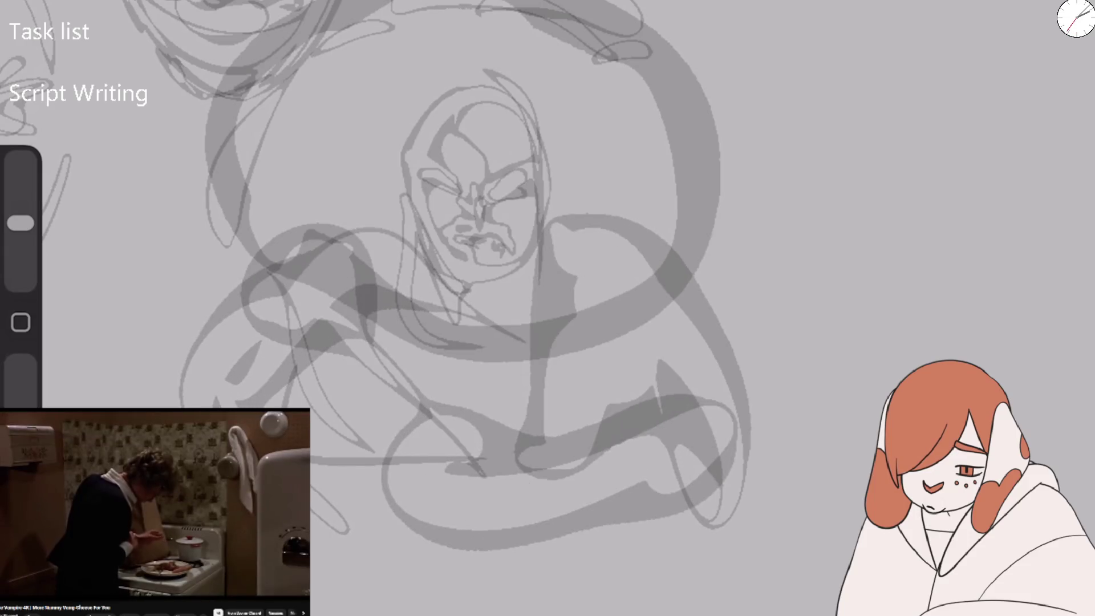
{"action": "mouse_move", "coordinate": [416, 308]}
{"action": "left_mouse_down"}
{"action": "mouse_move", "coordinate": [319, 524]}
{"action": "mouse_move", "coordinate": [562, 573]}
{"action": "left_mouse_up"}
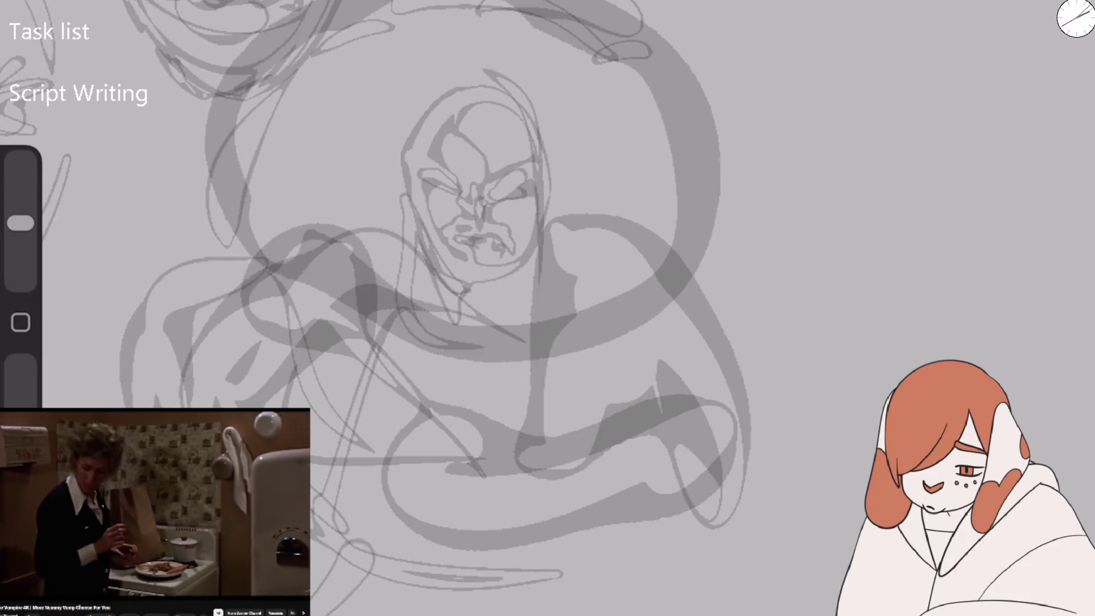
Thicken the figure's left side and lower body with heavy strokes.
{"action": "scroll", "coordinate": [547, 308], "scroll_direction": "down", "scroll_amount": 3}
{"action": "scroll", "coordinate": [547, 257], "scroll_direction": "down", "scroll_amount": 2}
{"action": "scroll", "coordinate": [548, 256], "scroll_direction": "up", "scroll_amount": 4}
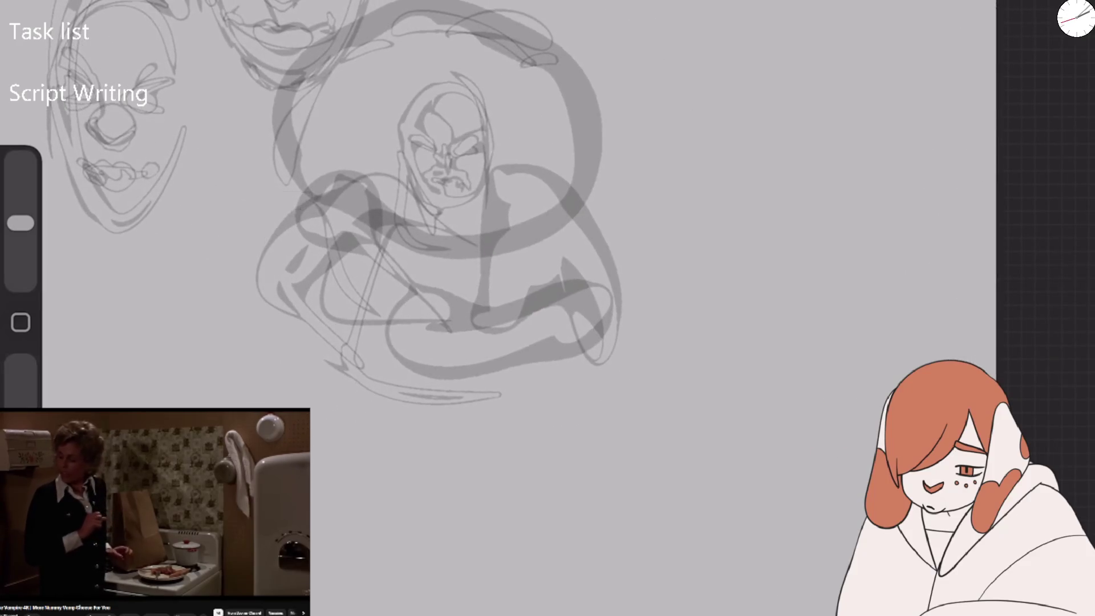
{"action": "mouse_move", "coordinate": [319, 203]}
{"action": "left_mouse_down"}
{"action": "mouse_move", "coordinate": [246, 283]}
{"action": "mouse_move", "coordinate": [228, 406]}
{"action": "left_mouse_up"}
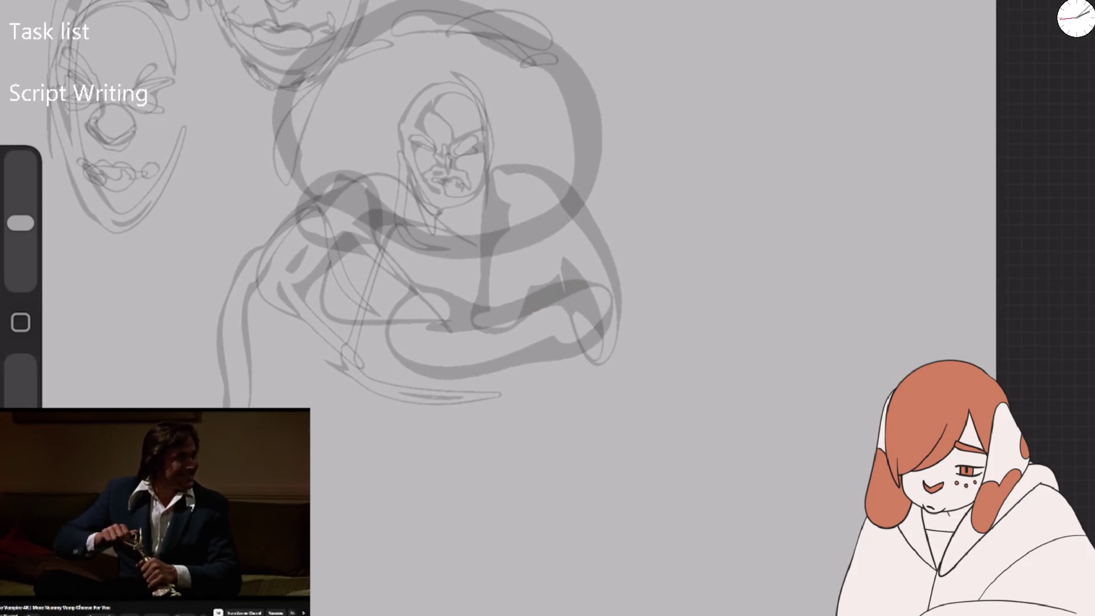
{"action": "left_click_drag", "start_coordinate": [365, 365], "coordinate": [319, 439]}
{"action": "left_click_drag", "start_coordinate": [265, 245], "coordinate": [225, 404]}
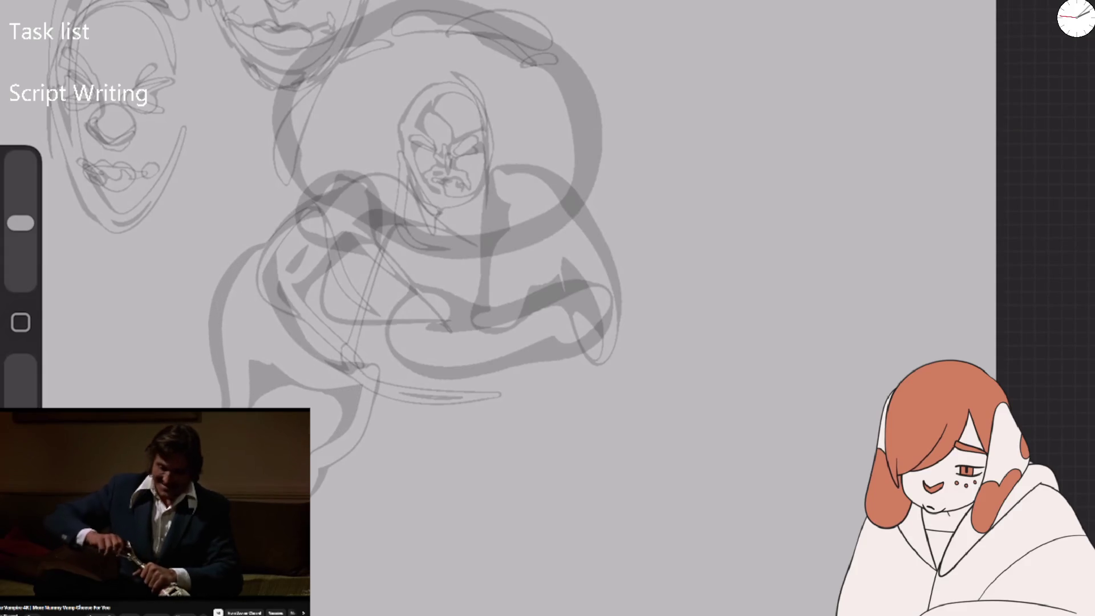
{"action": "mouse_move", "coordinate": [251, 365]}
{"action": "left_mouse_down"}
{"action": "mouse_move", "coordinate": [245, 405]}
{"action": "mouse_move", "coordinate": [282, 227]}
{"action": "left_mouse_up"}
{"action": "left_click_drag", "start_coordinate": [245, 302], "coordinate": [211, 406]}
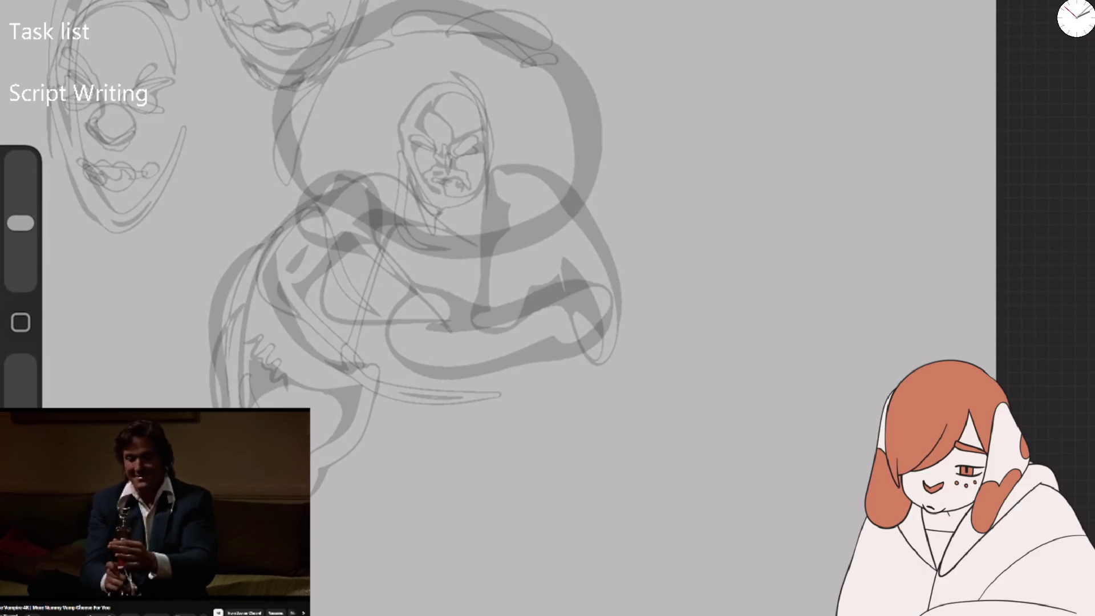
Sketch the legs and lower body with curving strokes below the figure.
{"action": "left_click_drag", "start_coordinate": [334, 465], "coordinate": [317, 573]}
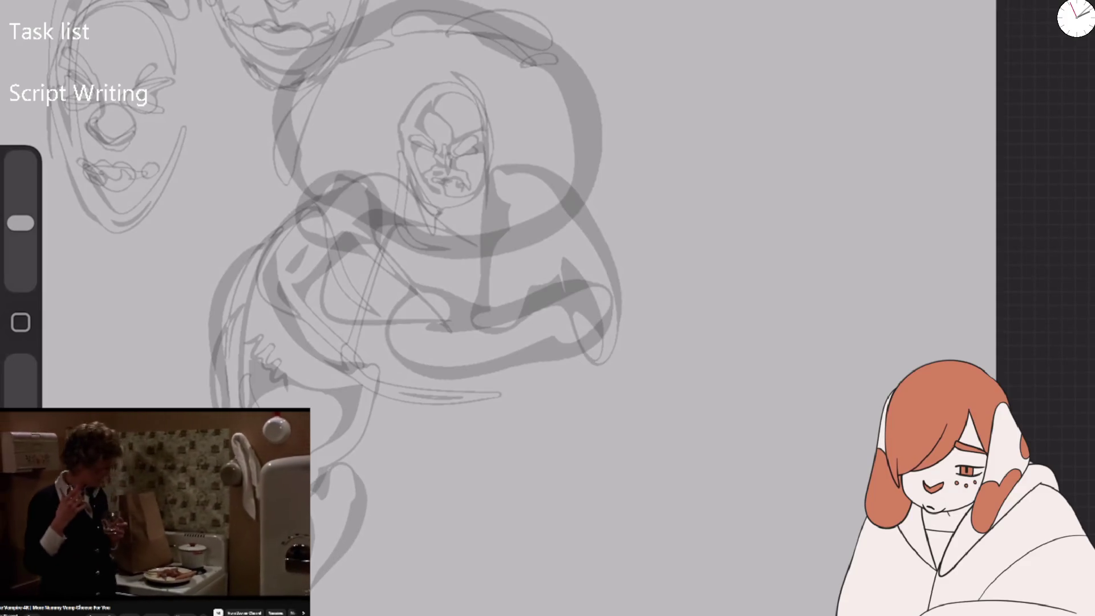
{"action": "left_click_drag", "start_coordinate": [514, 381], "coordinate": [536, 396]}
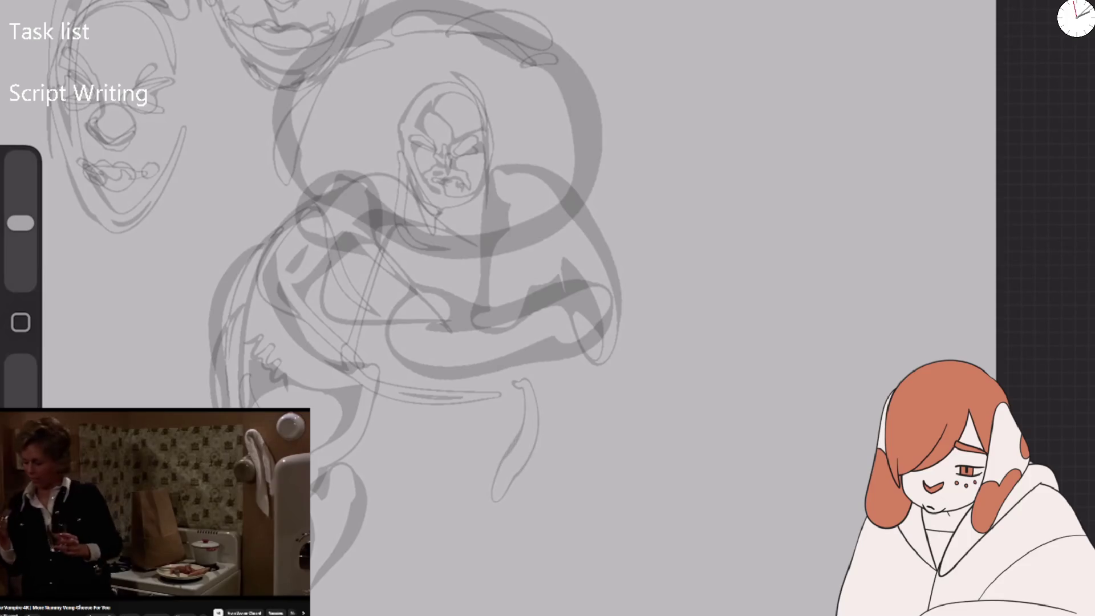
{"action": "left_click_drag", "start_coordinate": [374, 456], "coordinate": [444, 536]}
{"action": "left_click_drag", "start_coordinate": [536, 497], "coordinate": [474, 539]}
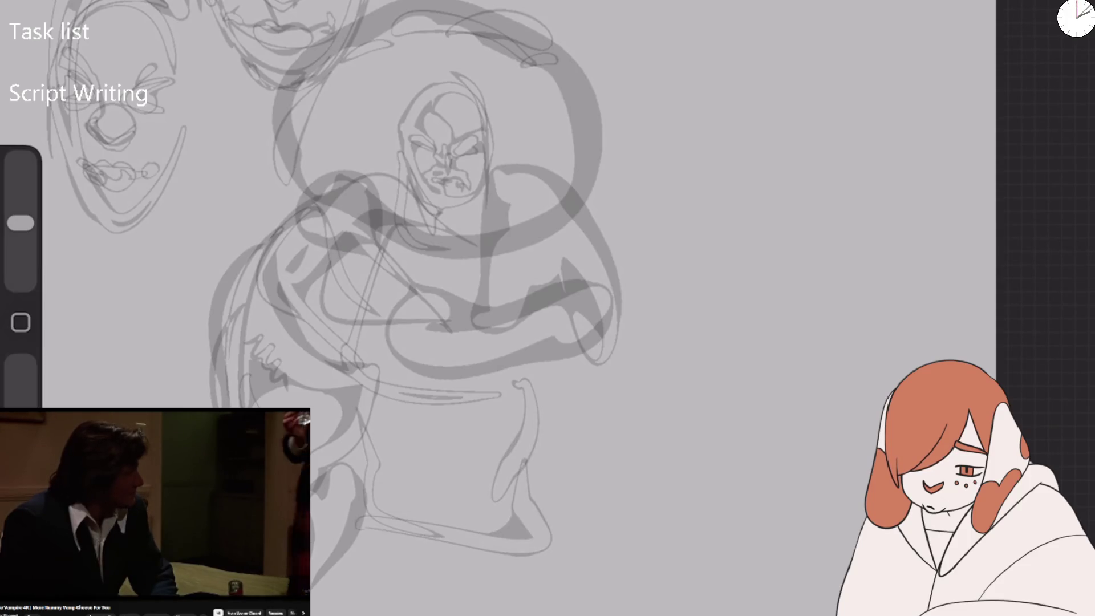
{"action": "left_click_drag", "start_coordinate": [357, 528], "coordinate": [402, 605]}
{"action": "left_click_drag", "start_coordinate": [371, 561], "coordinate": [536, 593]}
{"action": "left_click_drag", "start_coordinate": [516, 422], "coordinate": [547, 531]}
Add big looping strokes right of and below the figure, finishing at its base.
{"action": "left_click_drag", "start_coordinate": [577, 204], "coordinate": [645, 477]}
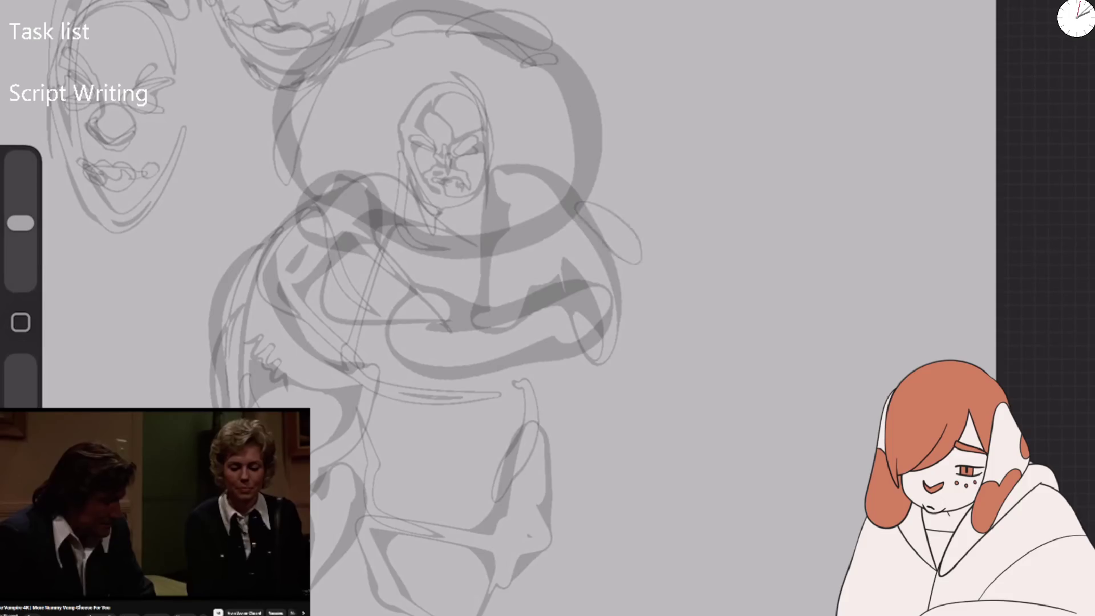
{"action": "left_click_drag", "start_coordinate": [536, 428], "coordinate": [596, 505]}
{"action": "left_click_drag", "start_coordinate": [655, 316], "coordinate": [662, 474]}
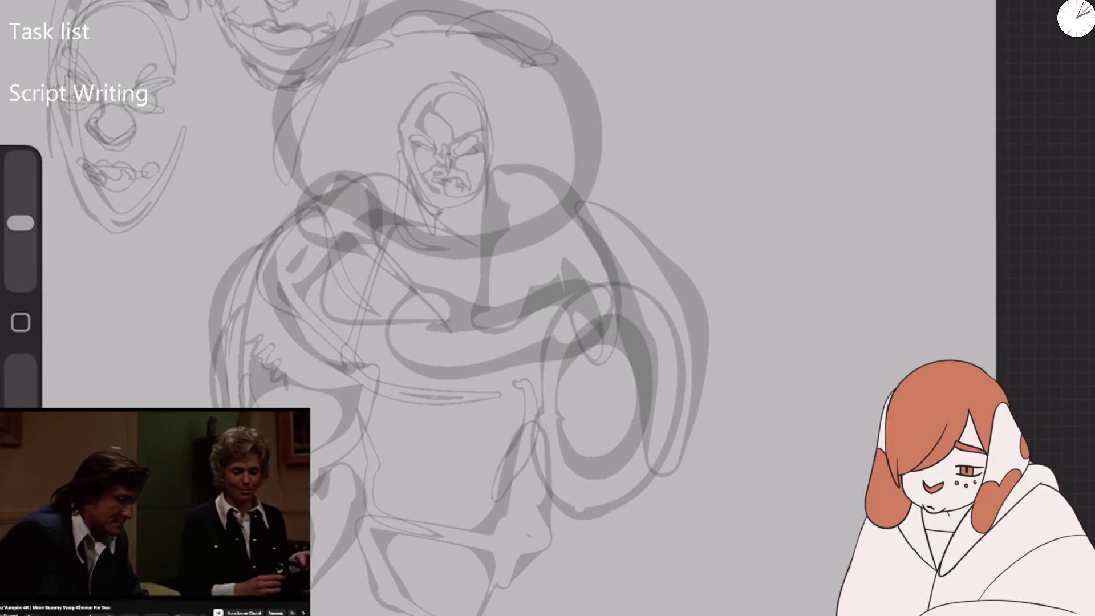
{"action": "left_click_drag", "start_coordinate": [576, 556], "coordinate": [662, 570]}
{"action": "left_click_drag", "start_coordinate": [519, 365], "coordinate": [702, 502]}
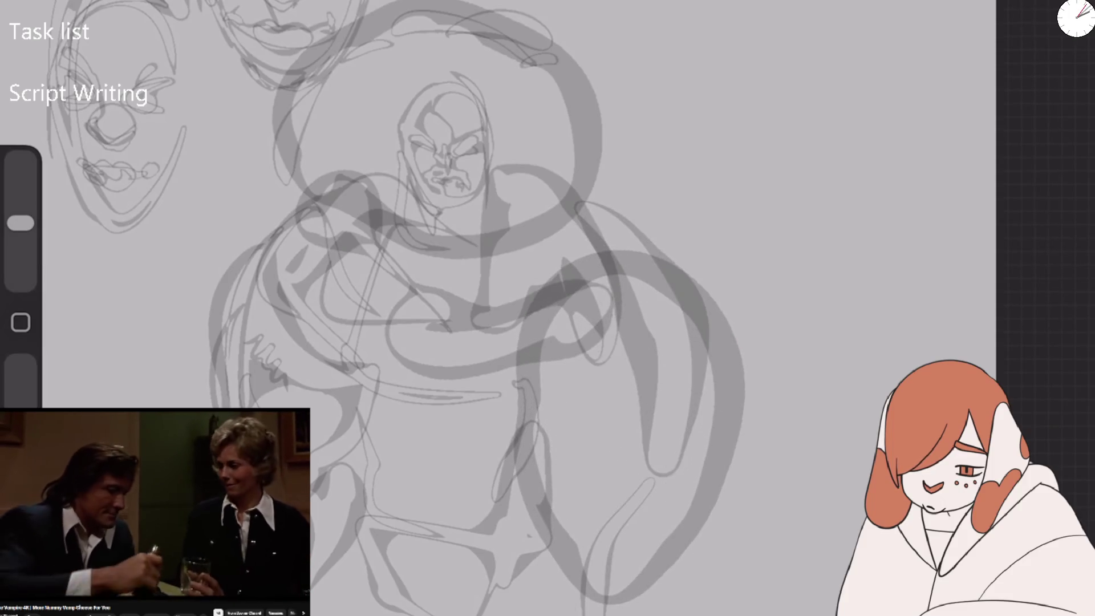
{"action": "left_click_drag", "start_coordinate": [567, 565], "coordinate": [601, 613]}
{"action": "mouse_move", "coordinate": [650, 268]}
{"action": "left_mouse_down"}
{"action": "mouse_move", "coordinate": [556, 434]}
{"action": "mouse_move", "coordinate": [656, 578]}
{"action": "left_mouse_up"}
{"action": "left_click_drag", "start_coordinate": [650, 528], "coordinate": [627, 613]}
{"action": "left_click_drag", "start_coordinate": [558, 588], "coordinate": [544, 615]}
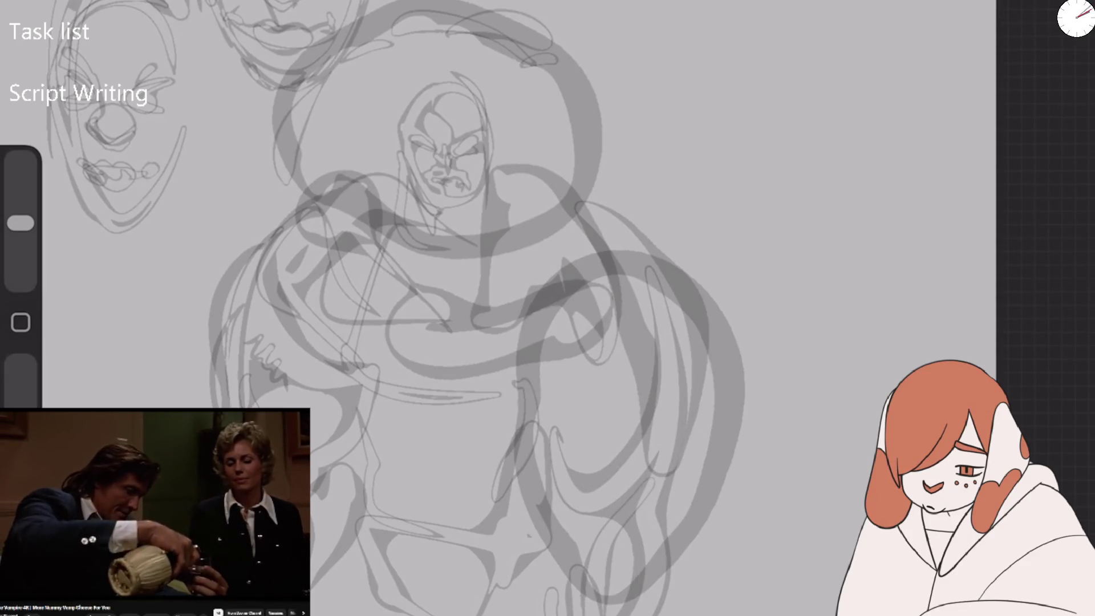
Soft-erase the dark strokes on both sides of the torso, undoing the pass over the face.
{"action": "key", "text": "e"}
{"action": "left_click_drag", "start_coordinate": [319, 194], "coordinate": [570, 74]}
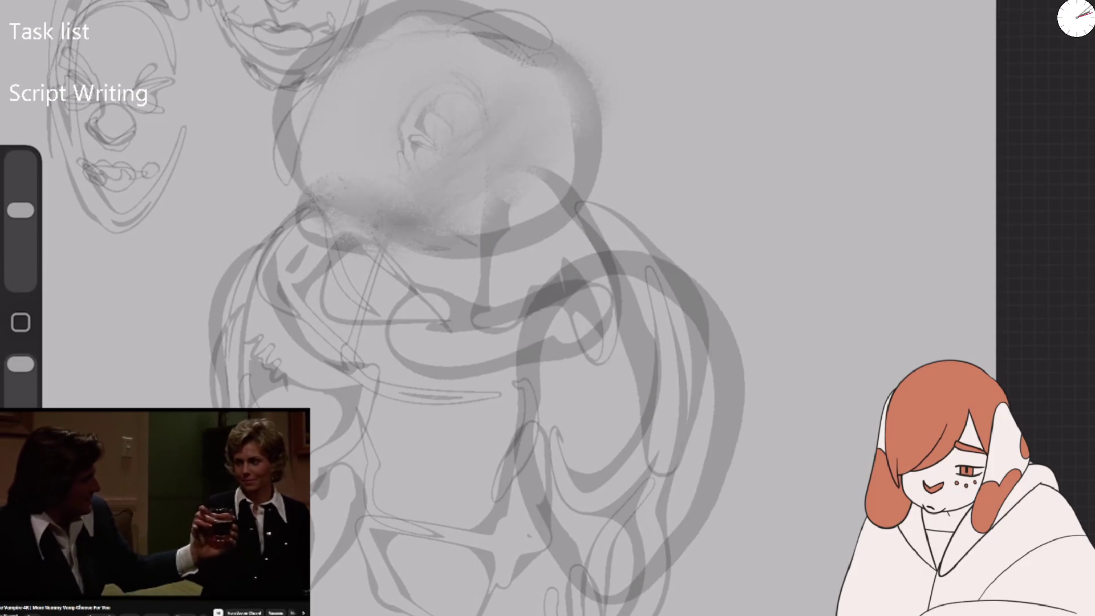
{"action": "key", "text": "ctrl+z"}
{"action": "left_click_drag", "start_coordinate": [273, 239], "coordinate": [251, 388]}
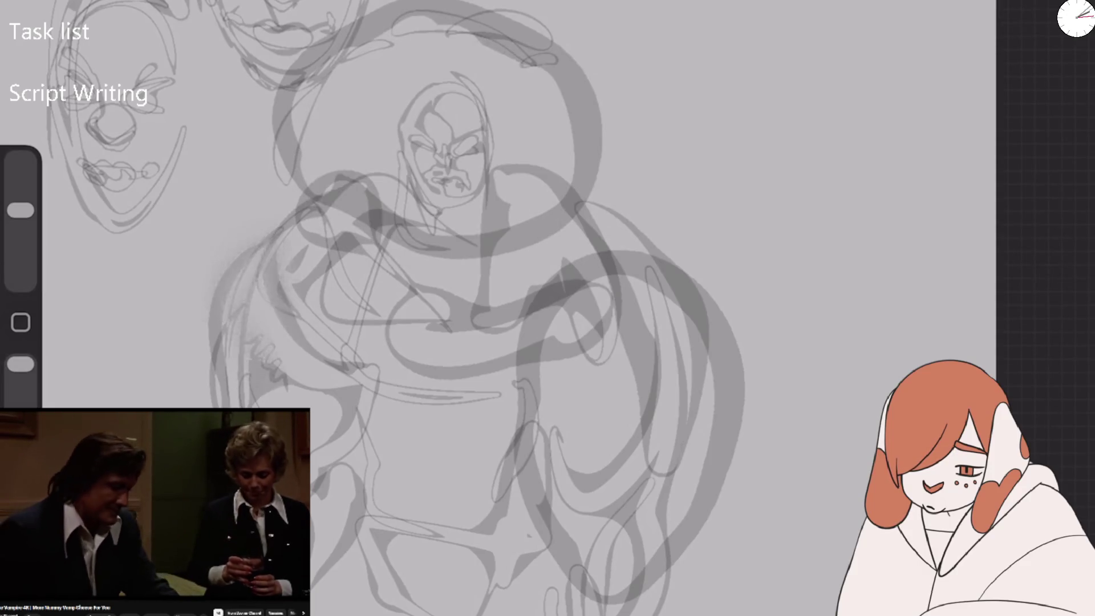
{"action": "left_click_drag", "start_coordinate": [216, 325], "coordinate": [214, 363]}
{"action": "left_click_drag", "start_coordinate": [359, 433], "coordinate": [268, 200]}
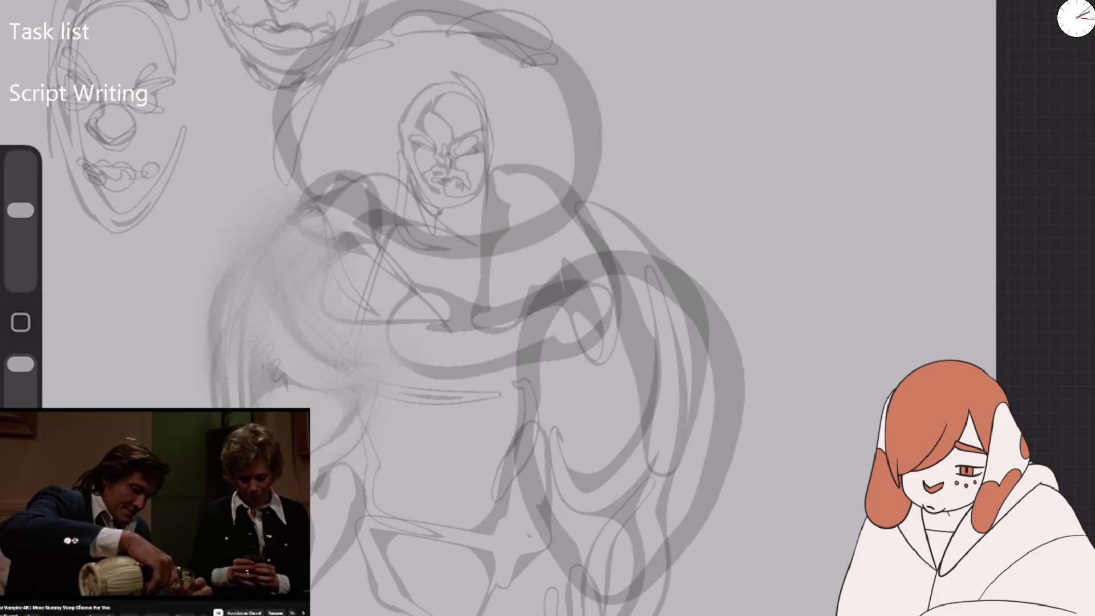
{"action": "left_click_drag", "start_coordinate": [570, 229], "coordinate": [662, 308]}
{"action": "left_click_drag", "start_coordinate": [490, 182], "coordinate": [685, 319]}
Soften the circles around the head and chest and the dark leg strokes.
{"action": "mouse_move", "coordinate": [576, 234]}
{"action": "left_mouse_down"}
{"action": "mouse_move", "coordinate": [428, 22]}
{"action": "mouse_move", "coordinate": [280, 222]}
{"action": "left_mouse_up"}
{"action": "mouse_move", "coordinate": [382, 285]}
{"action": "left_mouse_down"}
{"action": "mouse_move", "coordinate": [422, 205]}
{"action": "mouse_move", "coordinate": [433, 97]}
{"action": "left_mouse_up"}
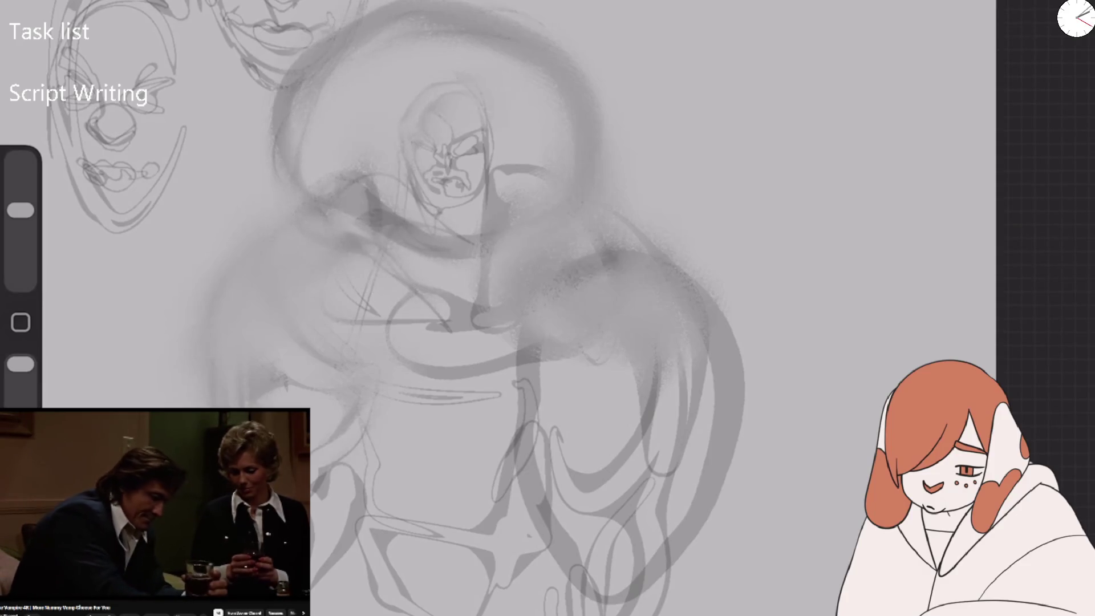
{"action": "left_click_drag", "start_coordinate": [616, 547], "coordinate": [571, 456]}
{"action": "left_click_drag", "start_coordinate": [622, 496], "coordinate": [507, 416]}
{"action": "left_click_drag", "start_coordinate": [633, 610], "coordinate": [570, 567]}
{"action": "left_click_drag", "start_coordinate": [404, 547], "coordinate": [354, 473]}
Smooth the central torso and leg strokes and the dotted texture on the right torso.
{"action": "mouse_move", "coordinate": [513, 402]}
{"action": "left_mouse_down"}
{"action": "mouse_move", "coordinate": [493, 342]}
{"action": "mouse_move", "coordinate": [445, 265]}
{"action": "left_mouse_up"}
{"action": "left_click_drag", "start_coordinate": [348, 394], "coordinate": [265, 490]}
{"action": "left_click_drag", "start_coordinate": [530, 439], "coordinate": [488, 516]}
{"action": "left_click_drag", "start_coordinate": [656, 416], "coordinate": [619, 496]}
{"action": "left_click_drag", "start_coordinate": [570, 362], "coordinate": [539, 436]}
{"action": "left_click_drag", "start_coordinate": [599, 410], "coordinate": [496, 325]}
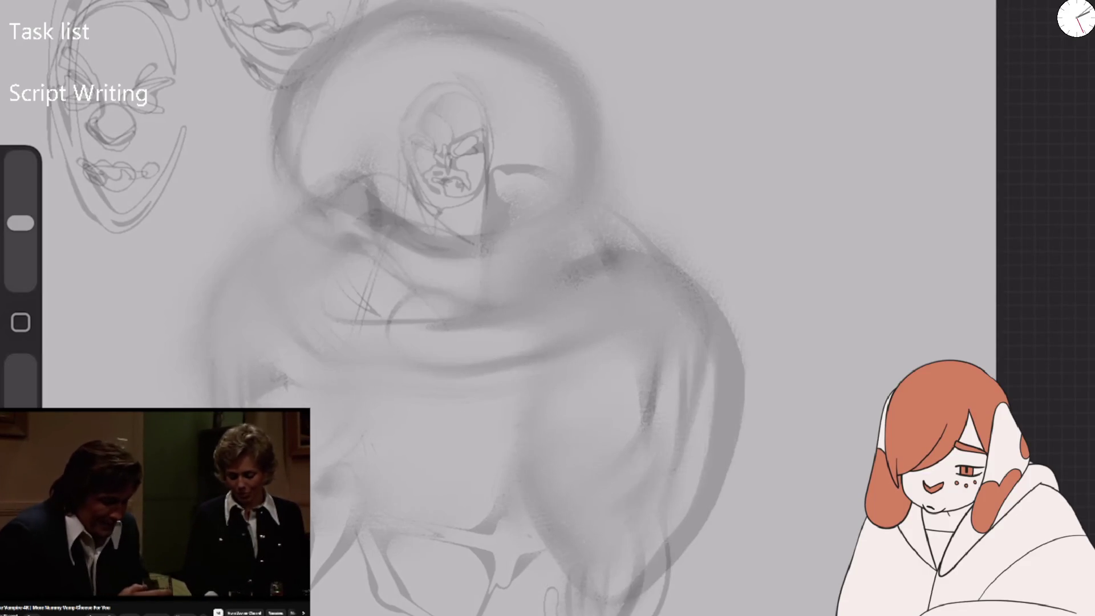
Sketch curved lines and a mid-torso ellipse on the lower-left torso, then undo the last stroke.
{"action": "left_click_drag", "start_coordinate": [293, 221], "coordinate": [221, 314]}
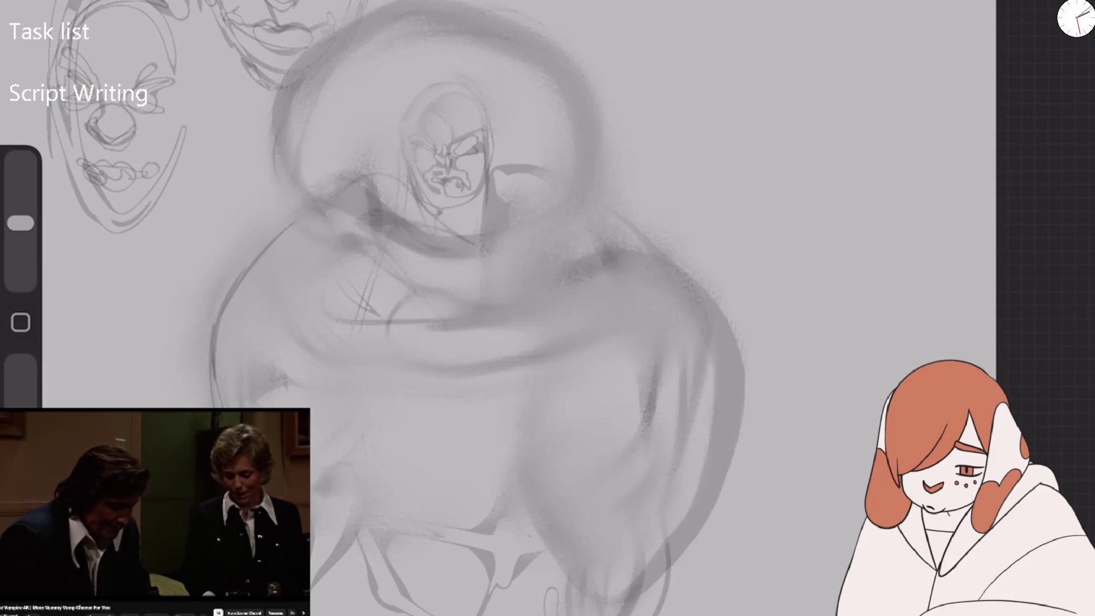
{"action": "left_click_drag", "start_coordinate": [239, 276], "coordinate": [213, 382]}
{"action": "left_click_drag", "start_coordinate": [325, 576], "coordinate": [342, 471]}
{"action": "left_click_drag", "start_coordinate": [336, 422], "coordinate": [249, 358]}
{"action": "mouse_move", "coordinate": [273, 320]}
{"action": "left_mouse_down"}
{"action": "mouse_move", "coordinate": [360, 364]}
{"action": "mouse_move", "coordinate": [450, 389]}
{"action": "left_mouse_up"}
{"action": "mouse_move", "coordinate": [356, 359]}
{"action": "left_mouse_down"}
{"action": "mouse_move", "coordinate": [428, 272]}
{"action": "mouse_move", "coordinate": [526, 355]}
{"action": "left_mouse_up"}
{"action": "key", "text": "ctrl+z"}
{"action": "key", "text": "ctrl+z"}
{"action": "key", "text": "ctrl+z"}
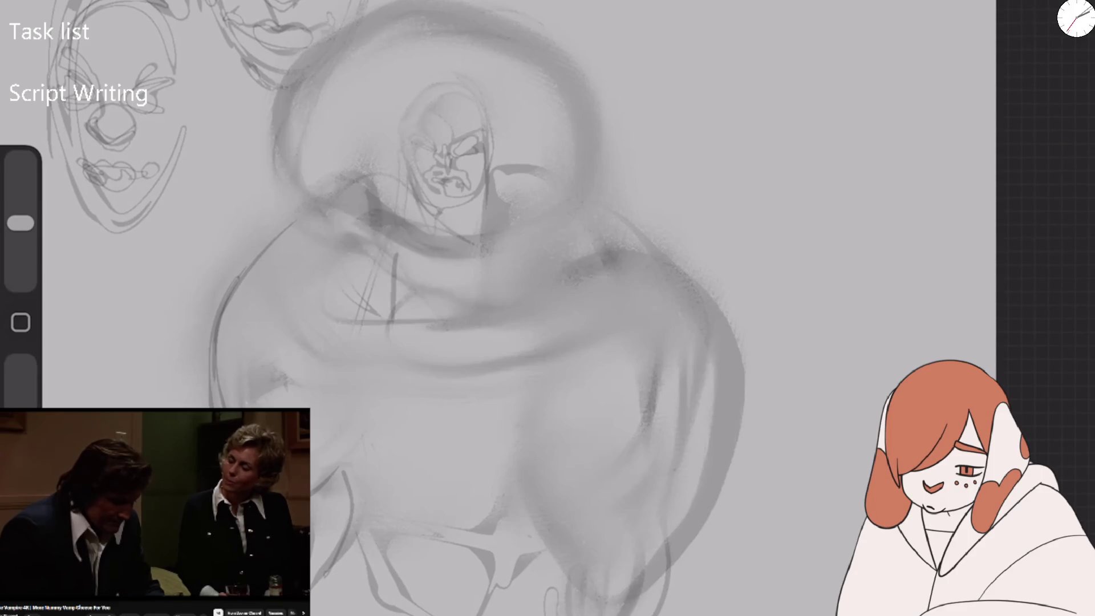
Draw an angular line along the left torso and blend it and the face into soft grey.
{"action": "left_click_drag", "start_coordinate": [345, 394], "coordinate": [325, 239]}
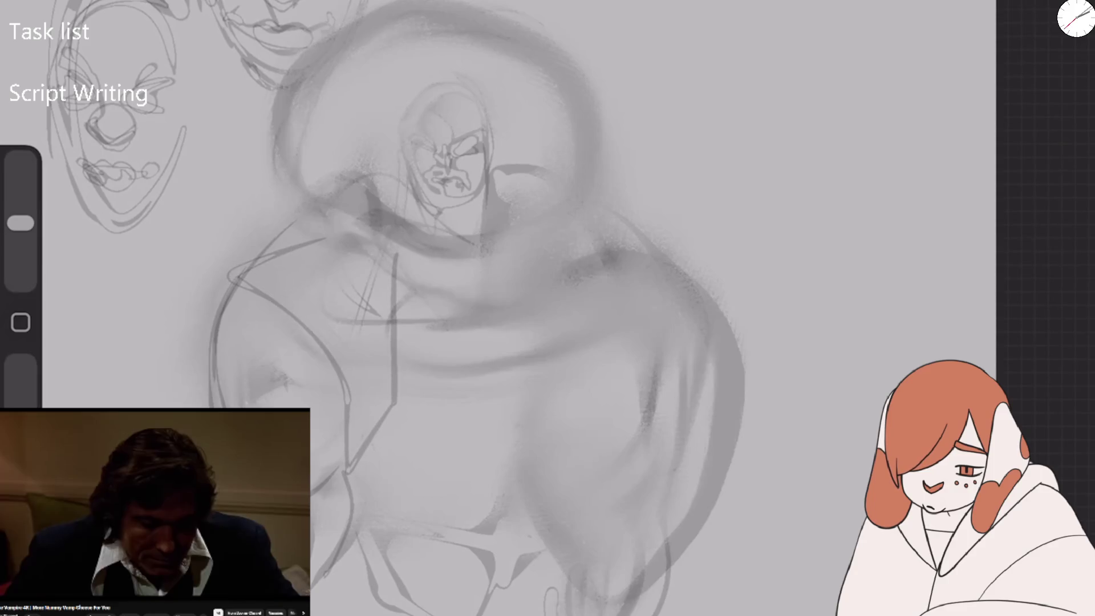
{"action": "left_click_drag", "start_coordinate": [20, 222], "coordinate": [21, 210]}
{"action": "left_click_drag", "start_coordinate": [433, 125], "coordinate": [501, 216]}
{"action": "left_click_drag", "start_coordinate": [297, 240], "coordinate": [400, 325]}
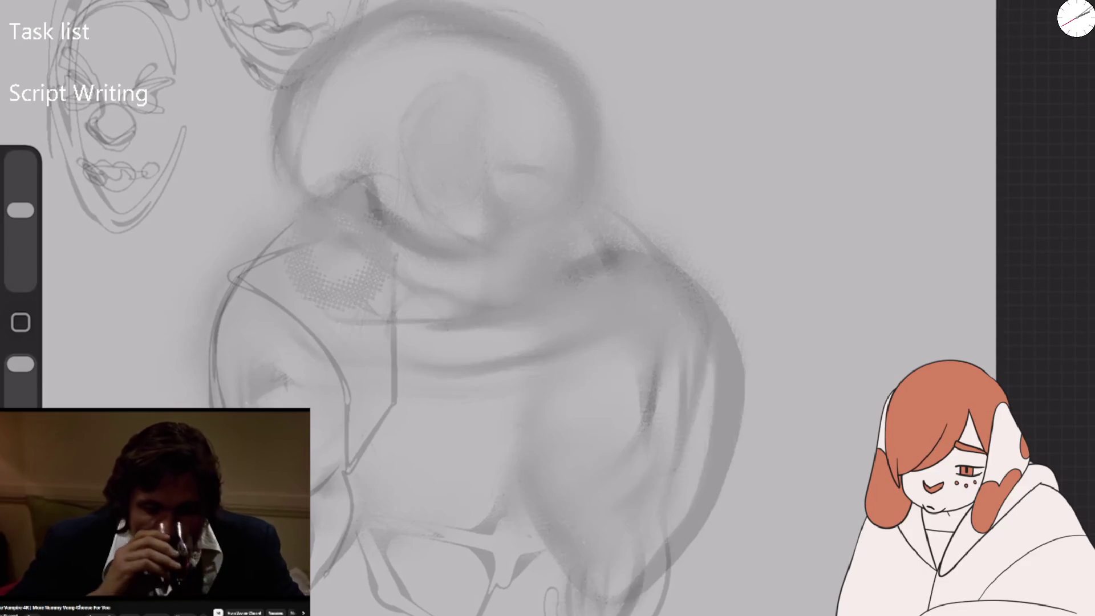
{"action": "left_click_drag", "start_coordinate": [342, 274], "coordinate": [353, 468]}
{"action": "left_click_drag", "start_coordinate": [468, 308], "coordinate": [564, 320]}
{"action": "scroll", "coordinate": [456, 228], "scroll_direction": "up", "scroll_amount": 5}
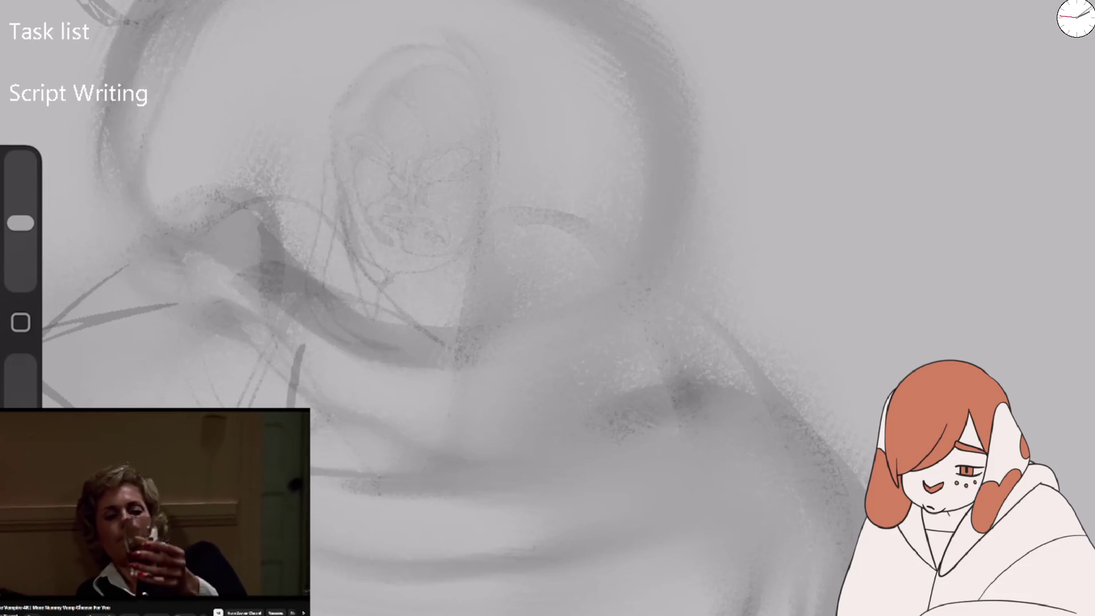
Draw bold eyebrows and eyes, extend the mouth into teeth, and add a head outline with a chin oval.
{"action": "left_click_drag", "start_coordinate": [463, 144], "coordinate": [428, 174]}
{"action": "mouse_move", "coordinate": [355, 140]}
{"action": "left_mouse_down"}
{"action": "mouse_move", "coordinate": [400, 170]}
{"action": "mouse_move", "coordinate": [379, 155]}
{"action": "mouse_move", "coordinate": [408, 94]}
{"action": "left_mouse_up"}
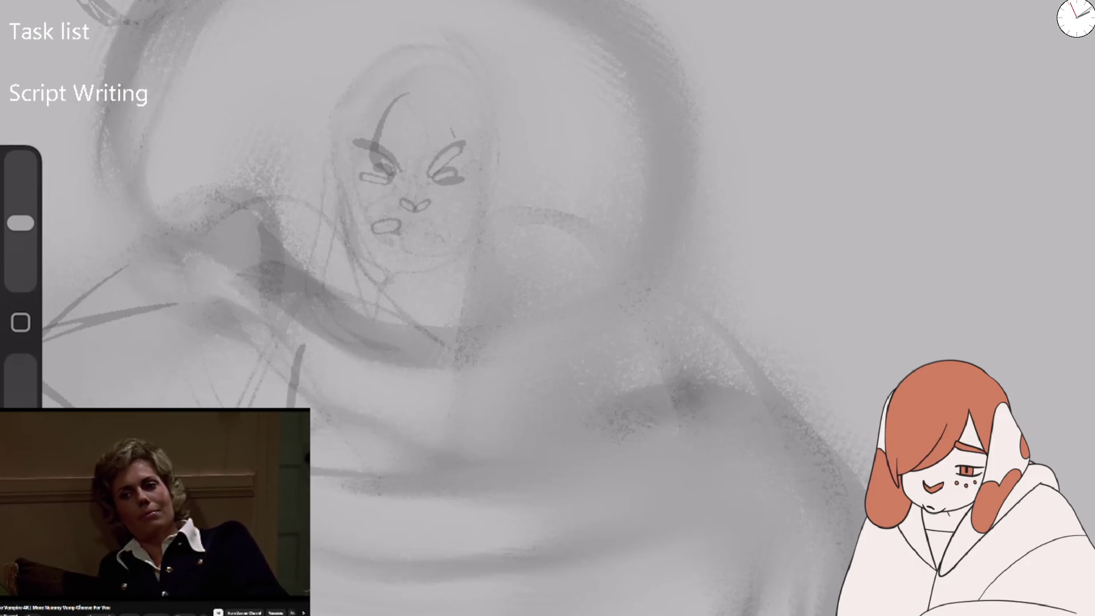
{"action": "mouse_move", "coordinate": [413, 227]}
{"action": "left_mouse_down"}
{"action": "mouse_move", "coordinate": [431, 236]}
{"action": "mouse_move", "coordinate": [457, 219]}
{"action": "mouse_move", "coordinate": [428, 258]}
{"action": "mouse_move", "coordinate": [440, 231]}
{"action": "left_mouse_up"}
{"action": "left_click_drag", "start_coordinate": [379, 211], "coordinate": [453, 136]}
{"action": "left_click_drag", "start_coordinate": [402, 272], "coordinate": [399, 279]}
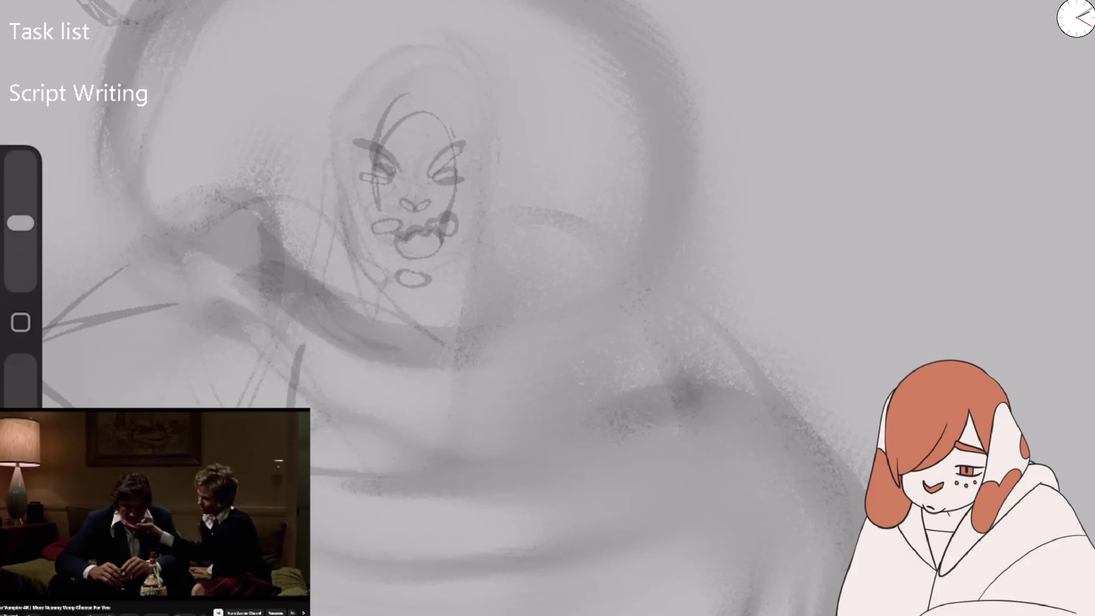
Darken the head outline around the face and draw teeth and lips across the mouth.
{"action": "mouse_move", "coordinate": [365, 262]}
{"action": "left_mouse_down"}
{"action": "mouse_move", "coordinate": [347, 193]}
{"action": "mouse_move", "coordinate": [379, 97]}
{"action": "mouse_move", "coordinate": [476, 137]}
{"action": "mouse_move", "coordinate": [456, 274]}
{"action": "left_mouse_up"}
{"action": "mouse_move", "coordinate": [370, 220]}
{"action": "left_mouse_down"}
{"action": "mouse_move", "coordinate": [395, 235]}
{"action": "mouse_move", "coordinate": [459, 237]}
{"action": "left_mouse_up"}
{"action": "left_click_drag", "start_coordinate": [414, 311], "coordinate": [445, 302]}
{"action": "scroll", "coordinate": [690, 205], "scroll_direction": "down", "scroll_amount": 3}
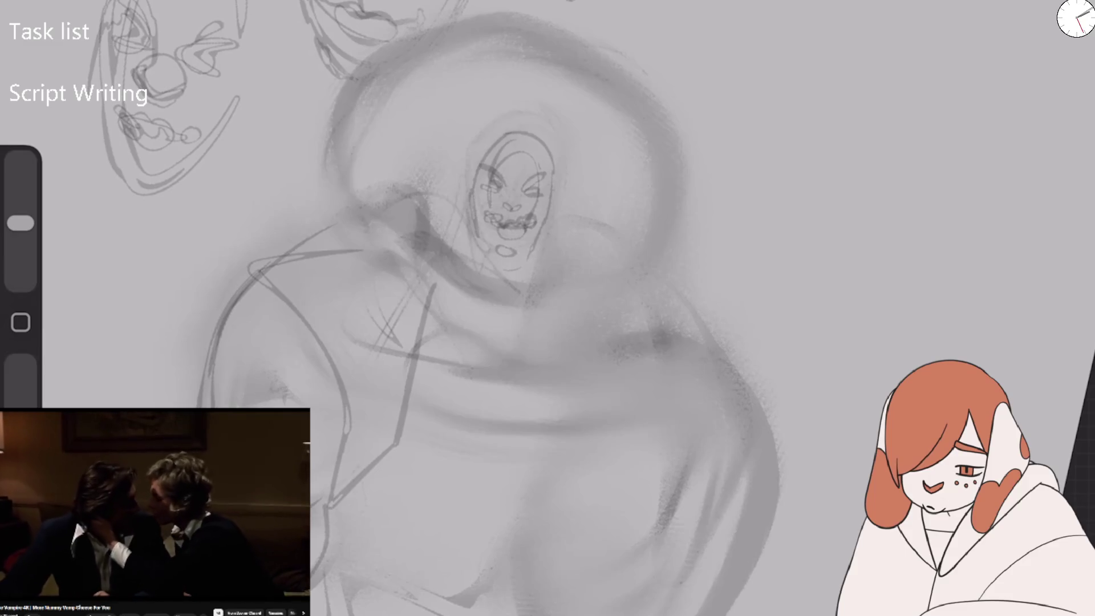